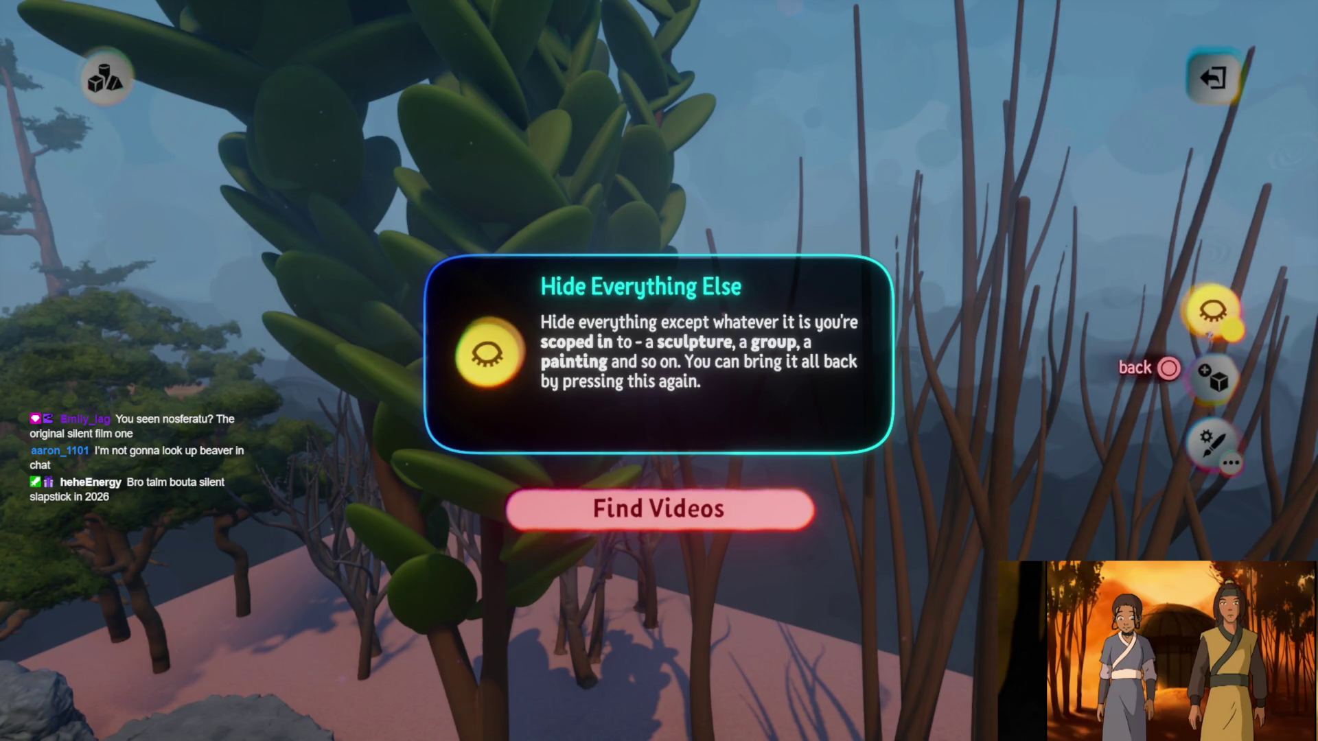
Close the Hide Everything Else help card to reveal the misty forest scene
{"action": "key", "text": "Escape"}
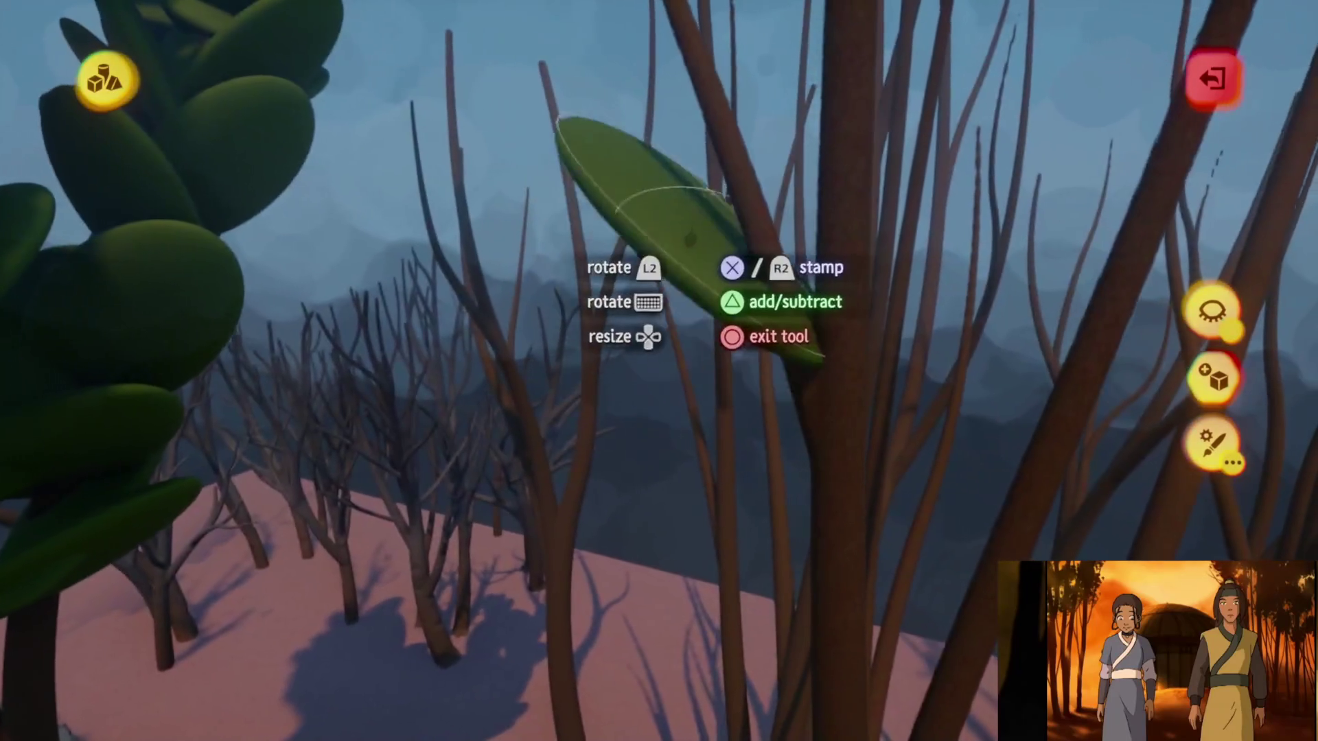
Stamp a copy of the green leaf sculpture onto a branch of the bare brown tree
{"action": "key", "text": "x"}
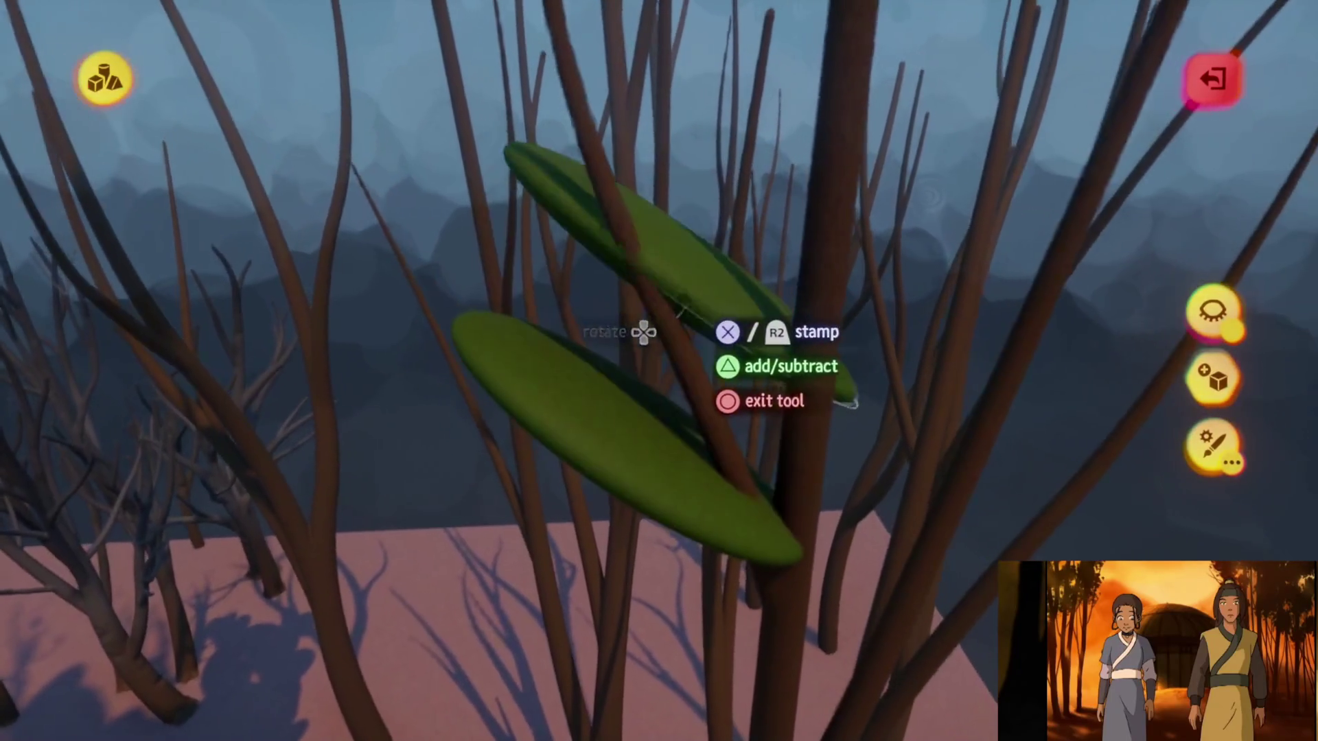
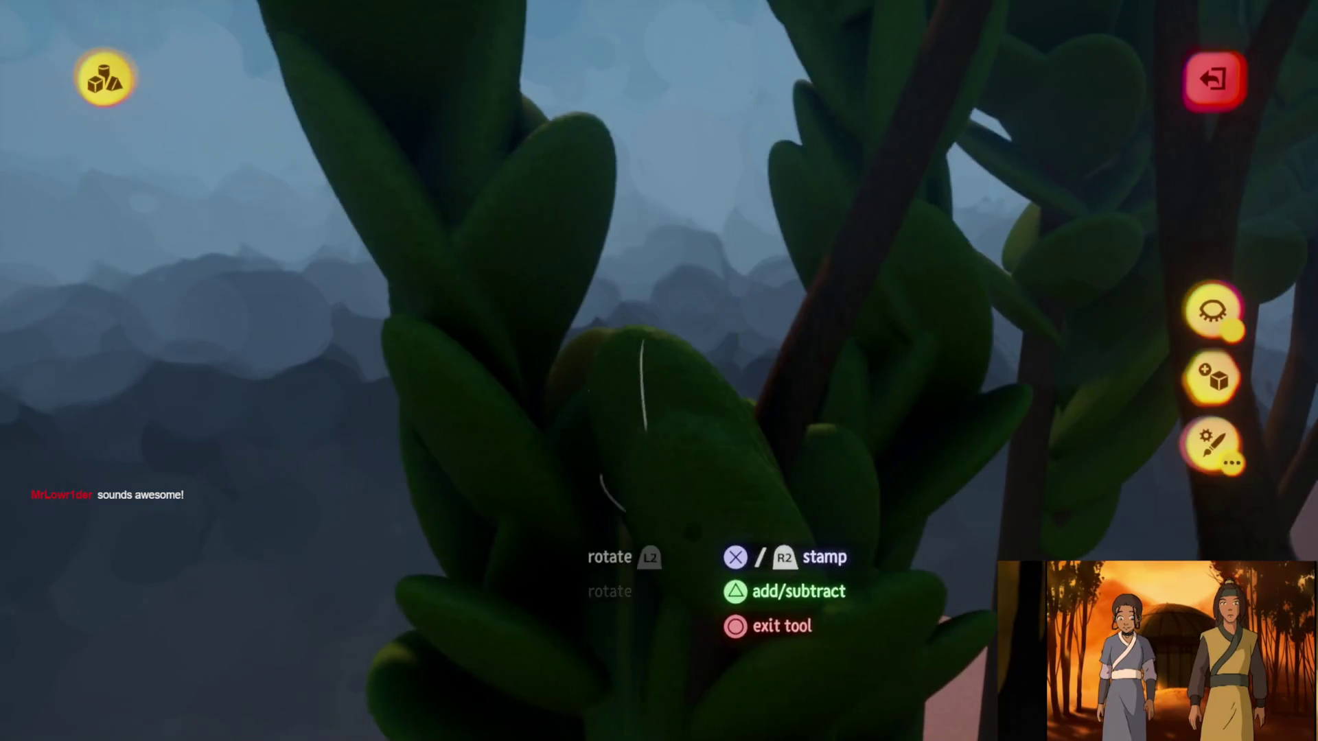
Place another copy of the leafy foliage sculpture on the trees and finish sculpting
{"action": "left_click", "coordinate": [648, 351]}
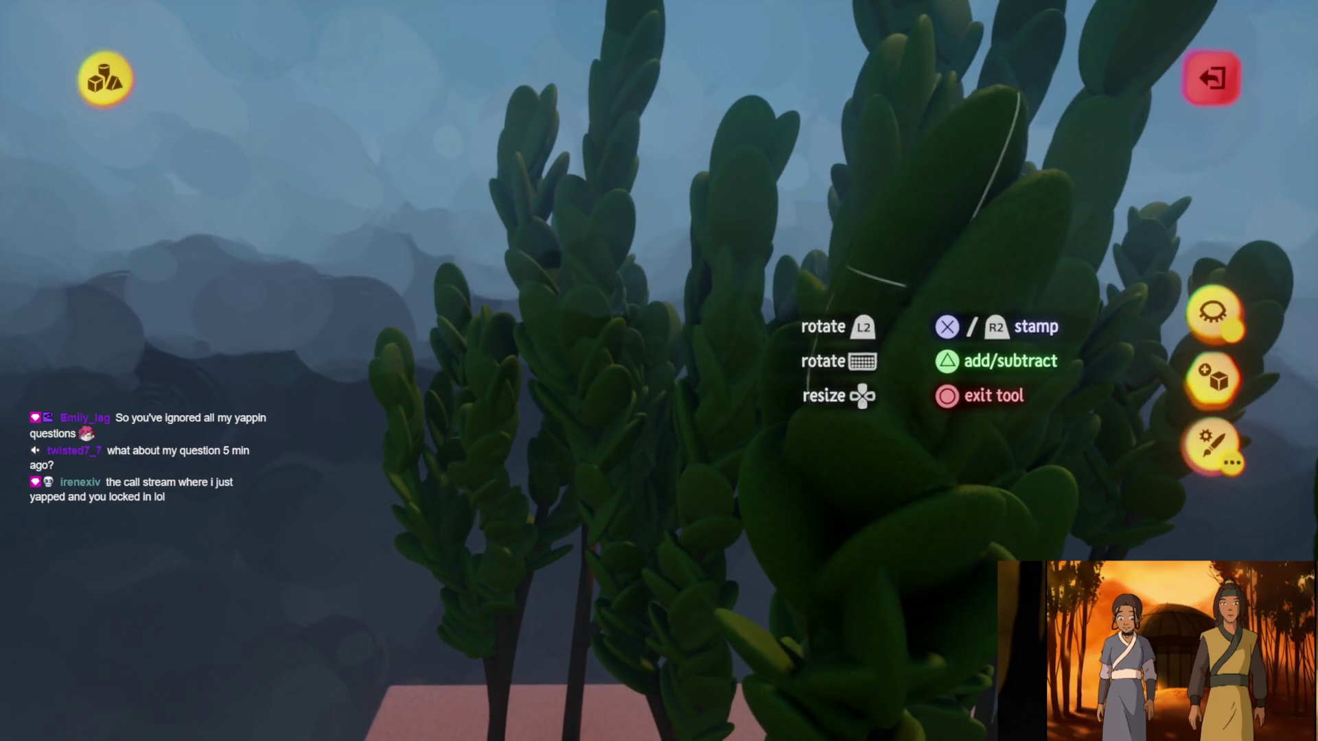
{"action": "key", "text": "Escape"}
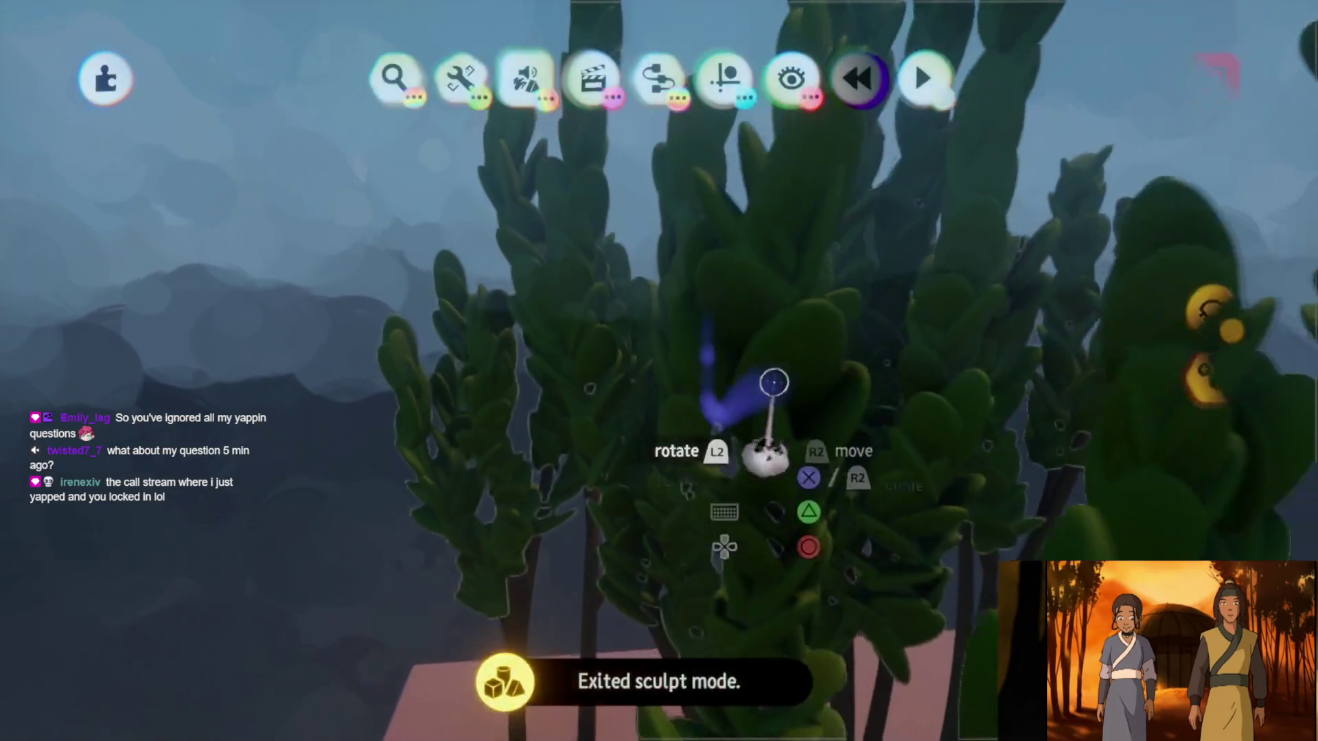
Save a new version of Haru's Village Assets online from the pause menu and return to editing
{"action": "key", "text": "Escape"}
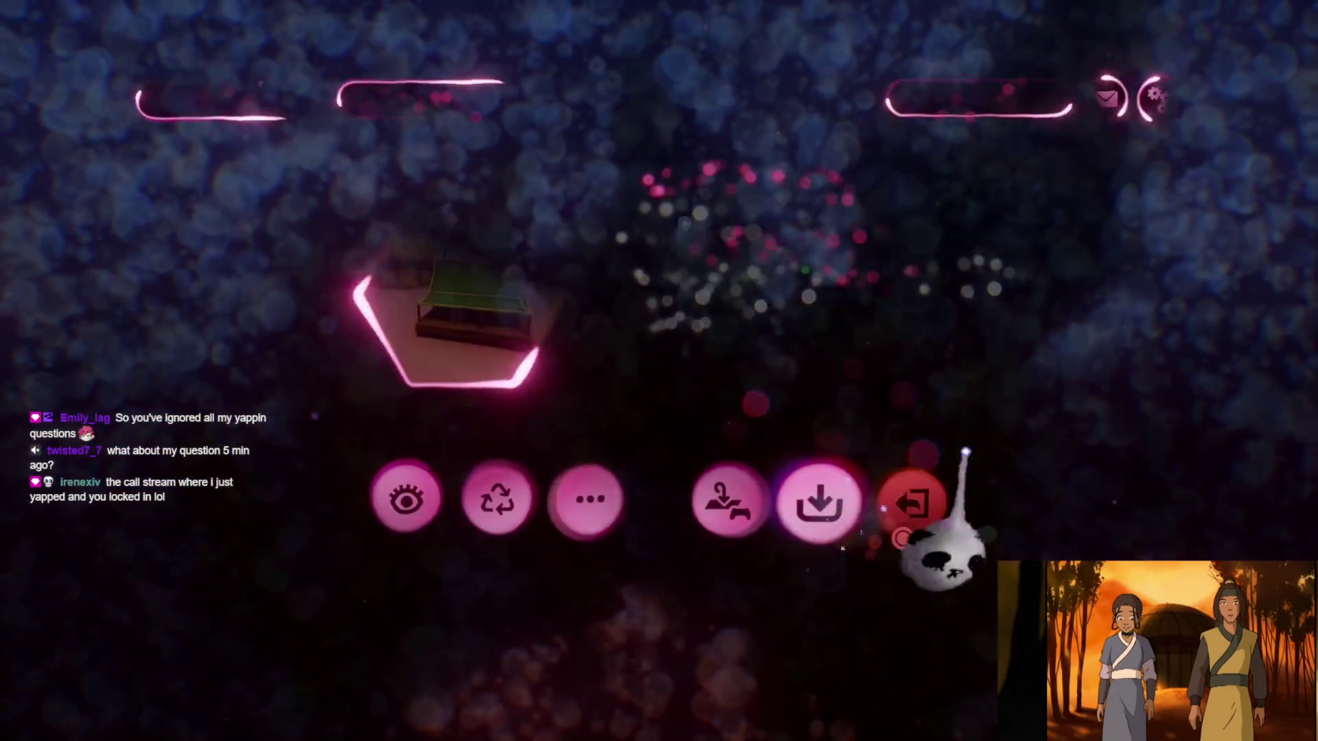
{"action": "left_click", "coordinate": [914, 503]}
{"action": "left_click", "coordinate": [1143, 397]}
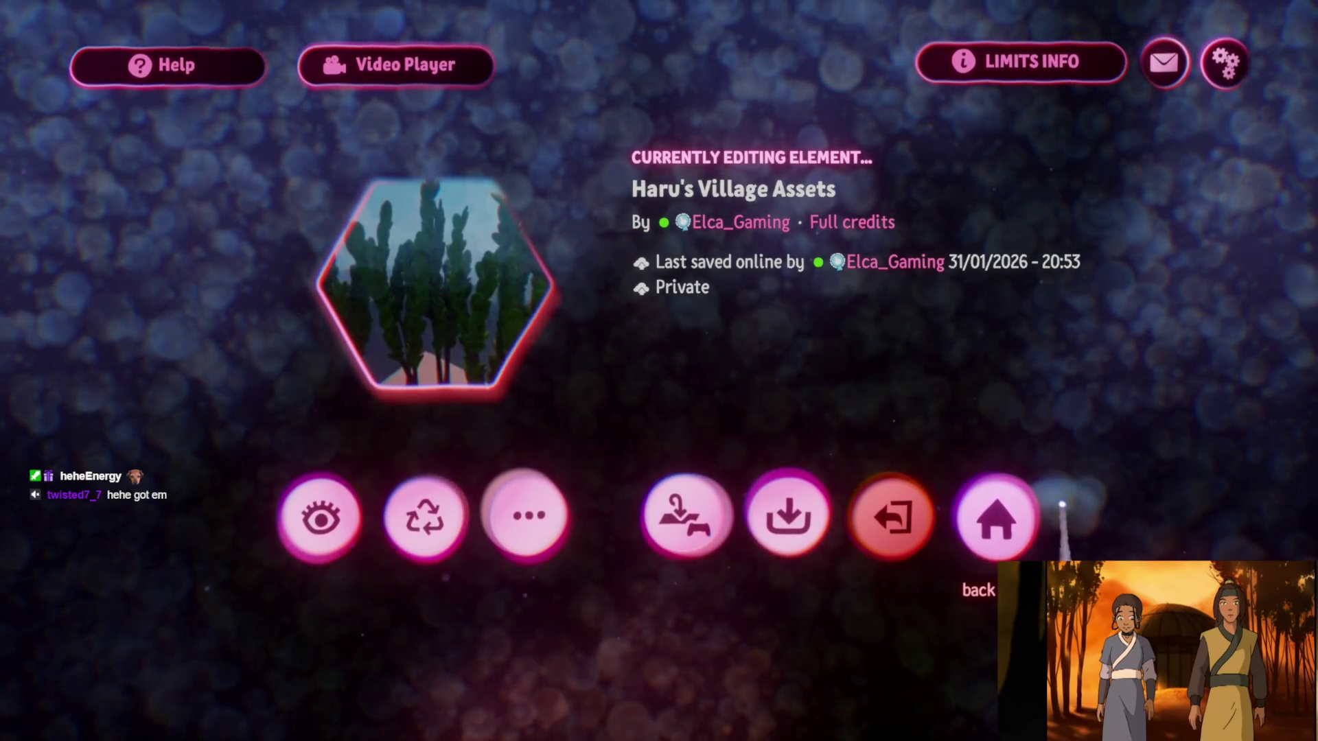
{"action": "left_click", "coordinate": [888, 516]}
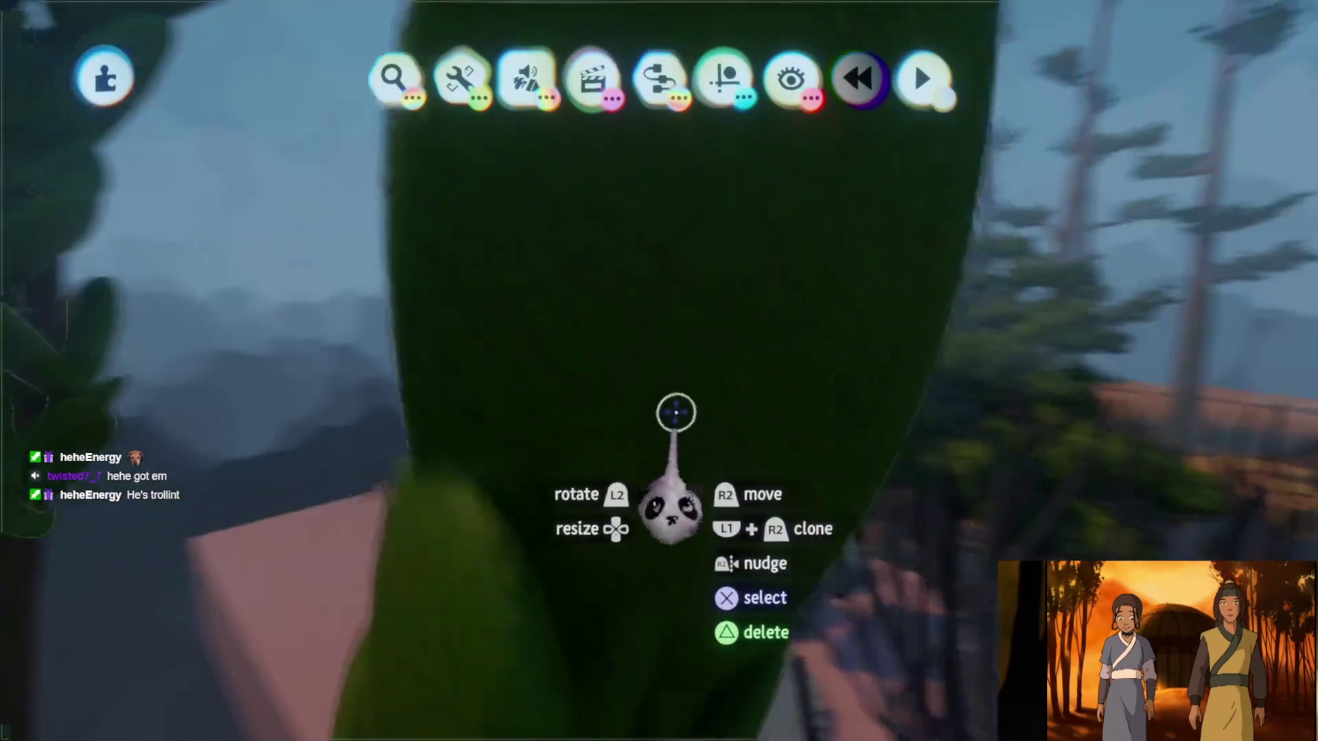
Briefly enter sculpting on the trees and pick the Dots brush style, then leave
{"action": "left_click", "coordinate": [682, 327]}
{"action": "left_click", "coordinate": [688, 79]}
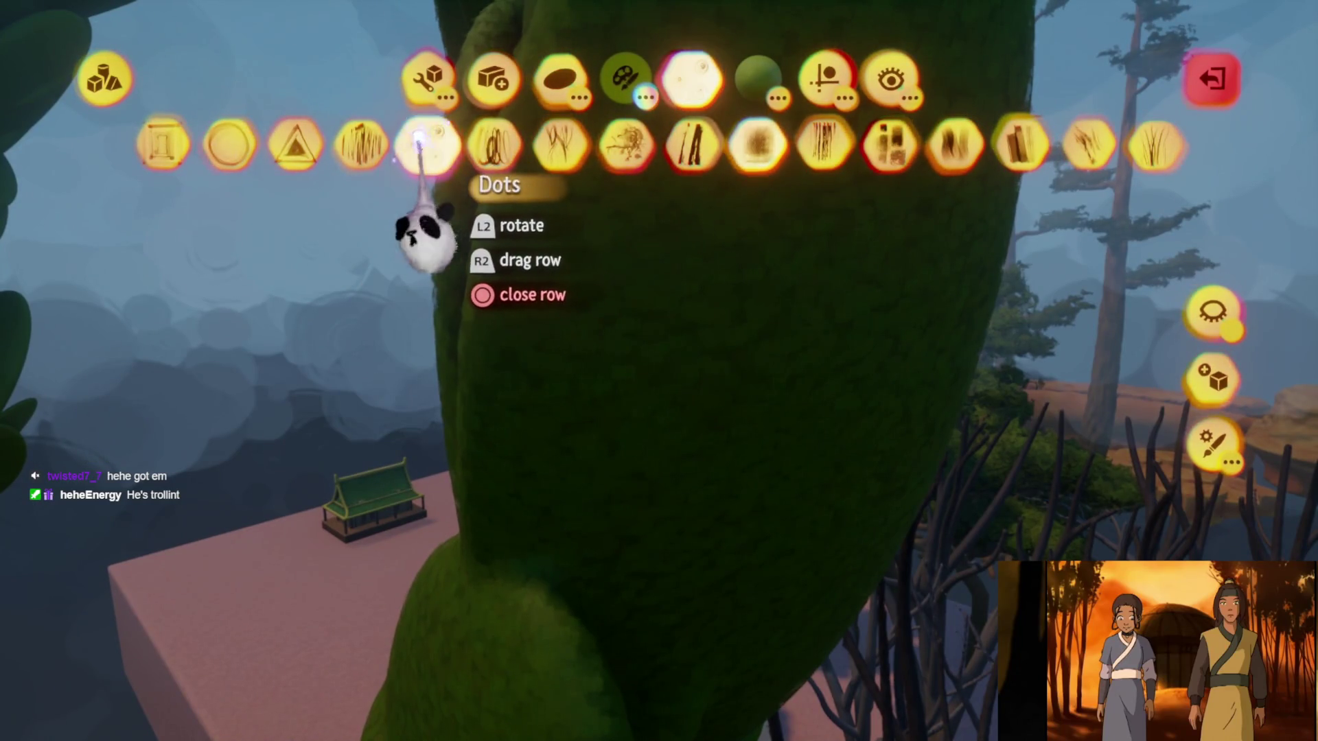
{"action": "left_click", "coordinate": [422, 144]}
{"action": "key", "text": "Escape"}
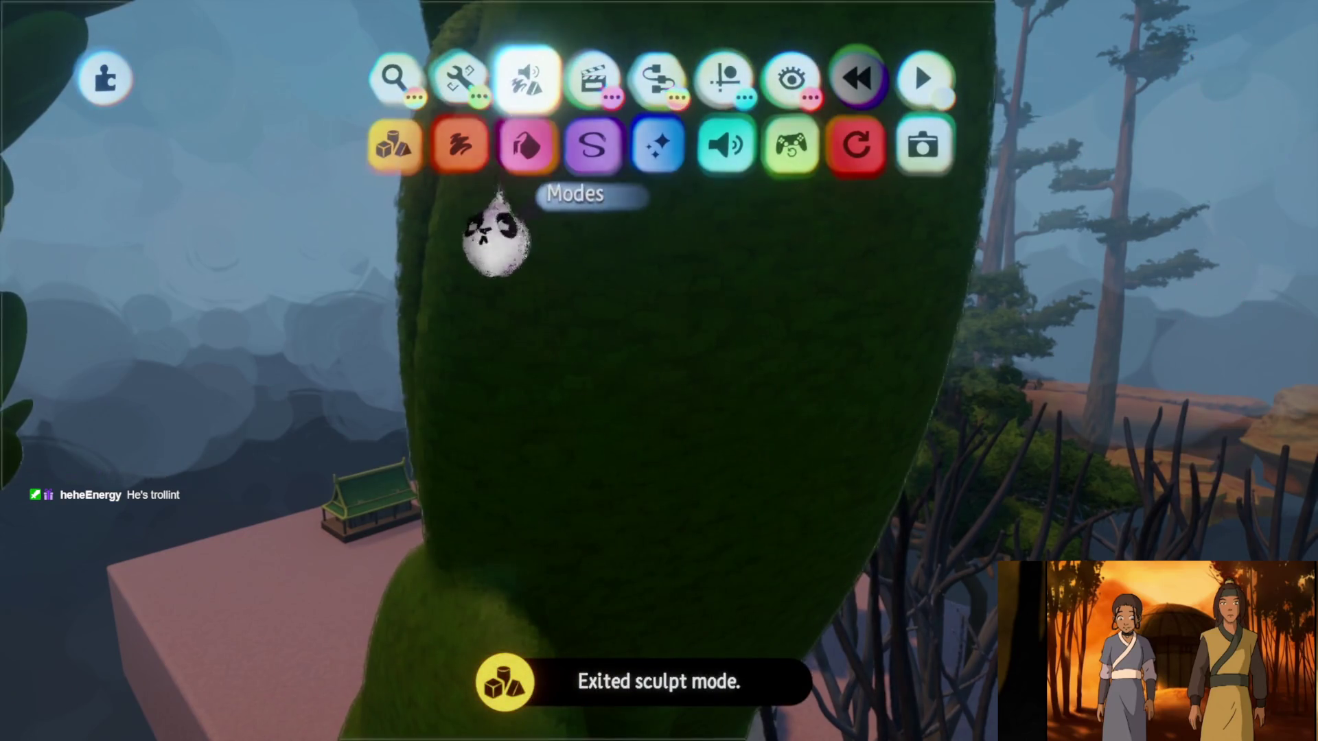
Visit styling mode briefly, then undo the deletion to restore the leafy trees
{"action": "left_click", "coordinate": [592, 144]}
{"action": "key", "text": "Escape"}
{"action": "key", "text": "Escape"}
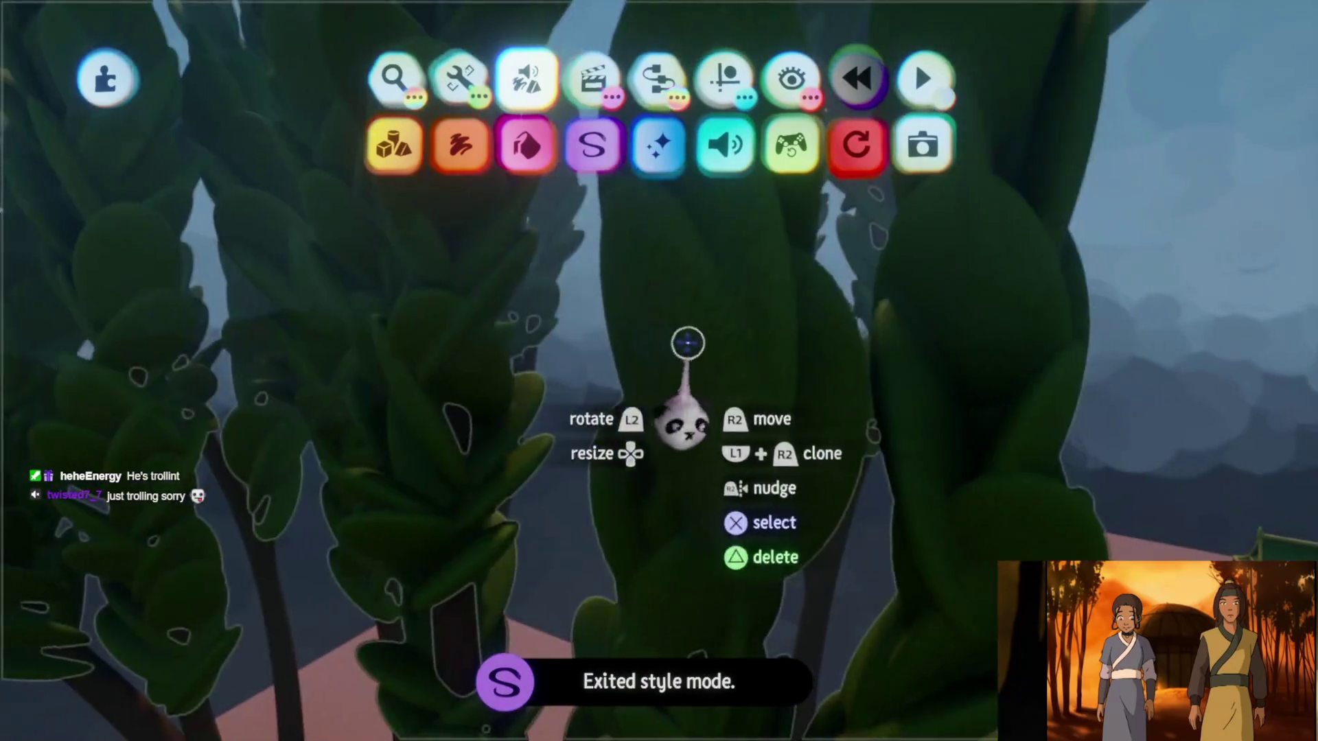
{"action": "key", "text": "Escape"}
{"action": "key", "text": "ctrl+z"}
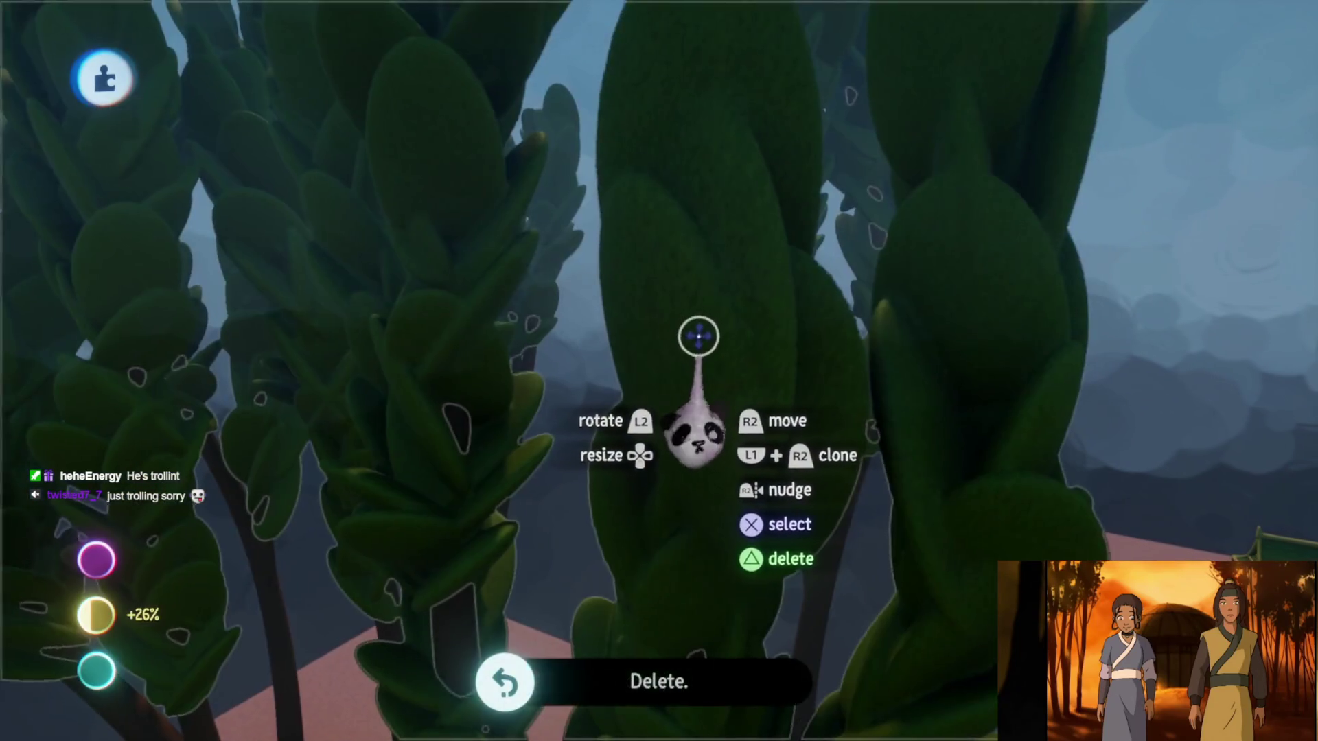
{"action": "key", "text": "Tab"}
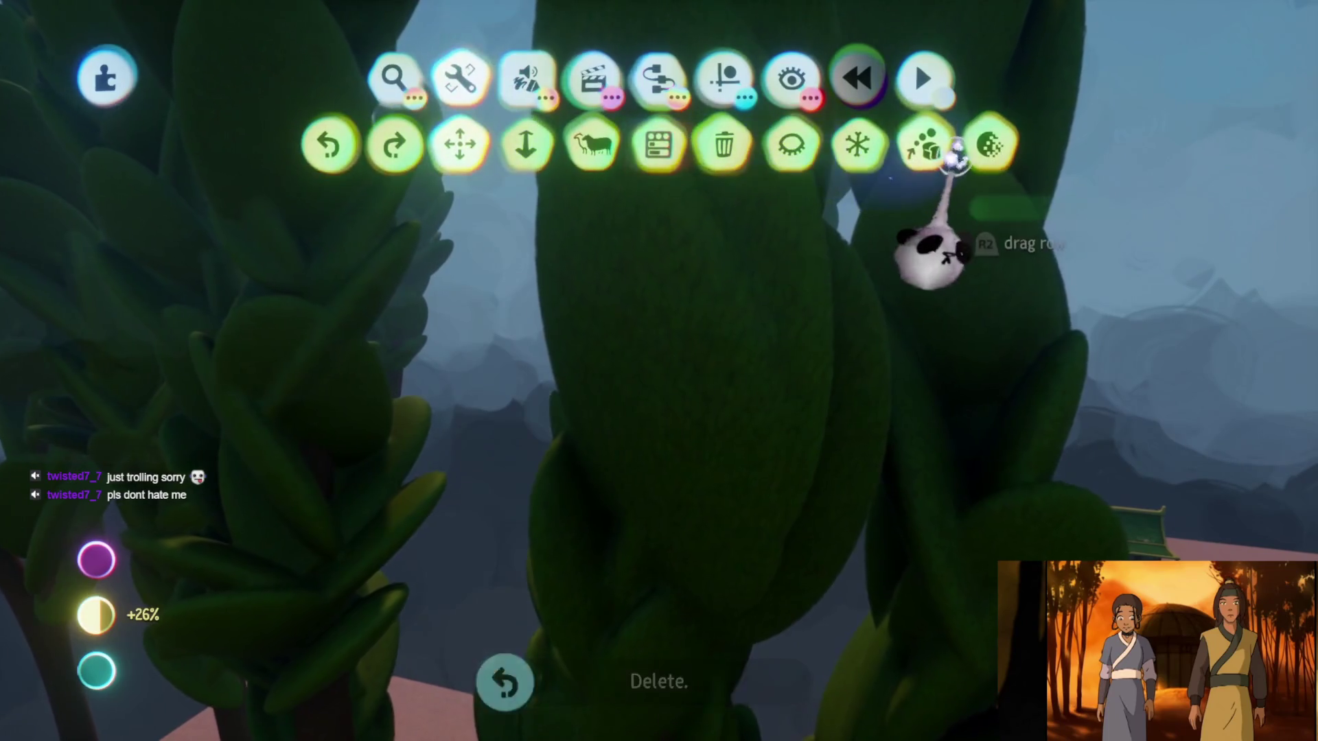
Reduce the tree sculpture's detail with the sculpture detail tool
{"action": "left_click", "coordinate": [991, 145]}
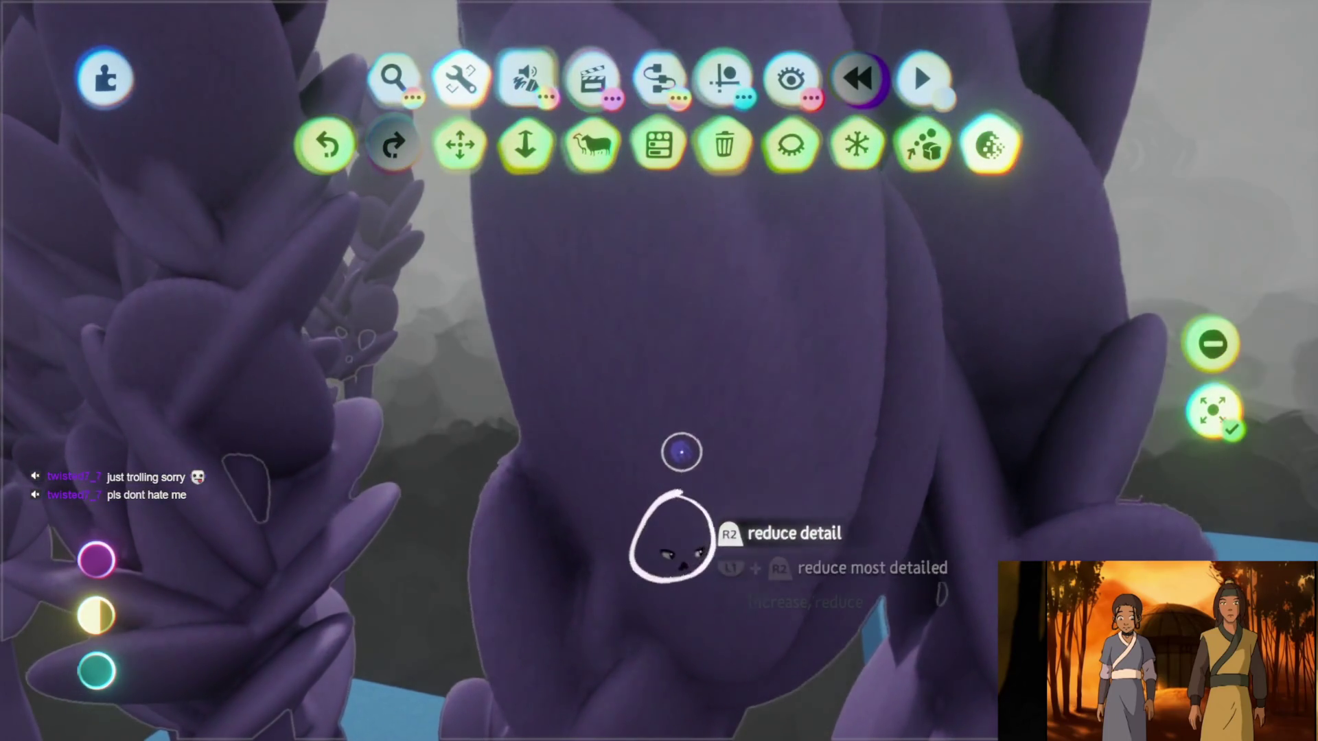
{"action": "left_click", "coordinate": [683, 450]}
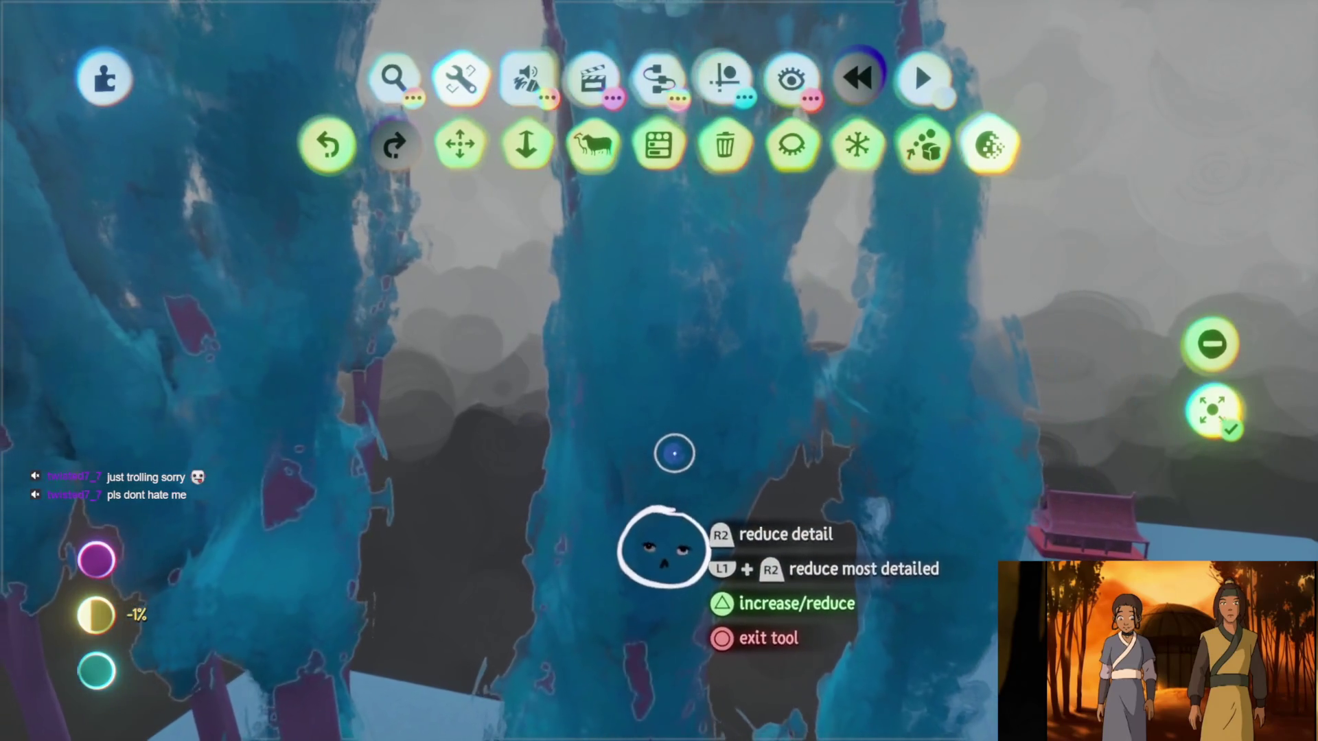
{"action": "key", "text": "Escape"}
{"action": "key", "text": "Escape"}
Undo and redo the detail reduction to compare, keeping the softer look
{"action": "key", "text": "Delete"}
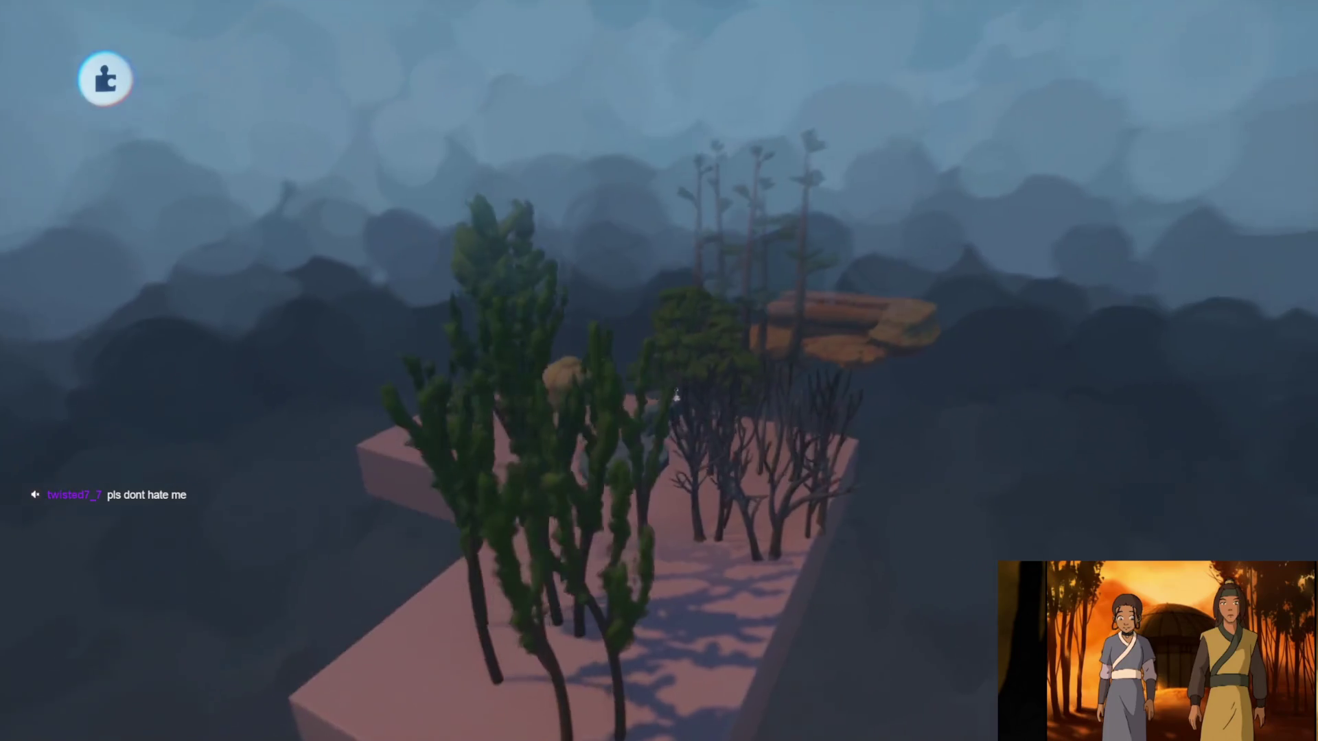
{"action": "key", "text": "minus"}
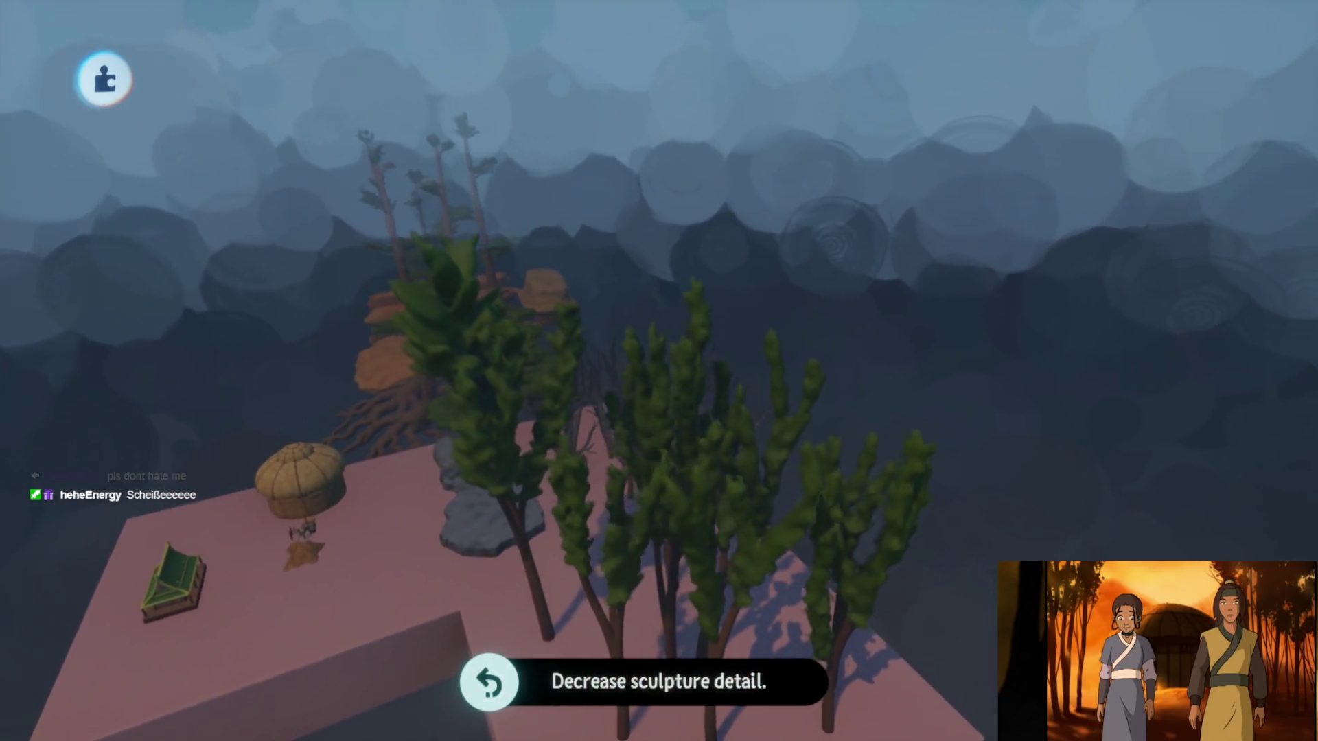
{"action": "key", "text": "ctrl+y"}
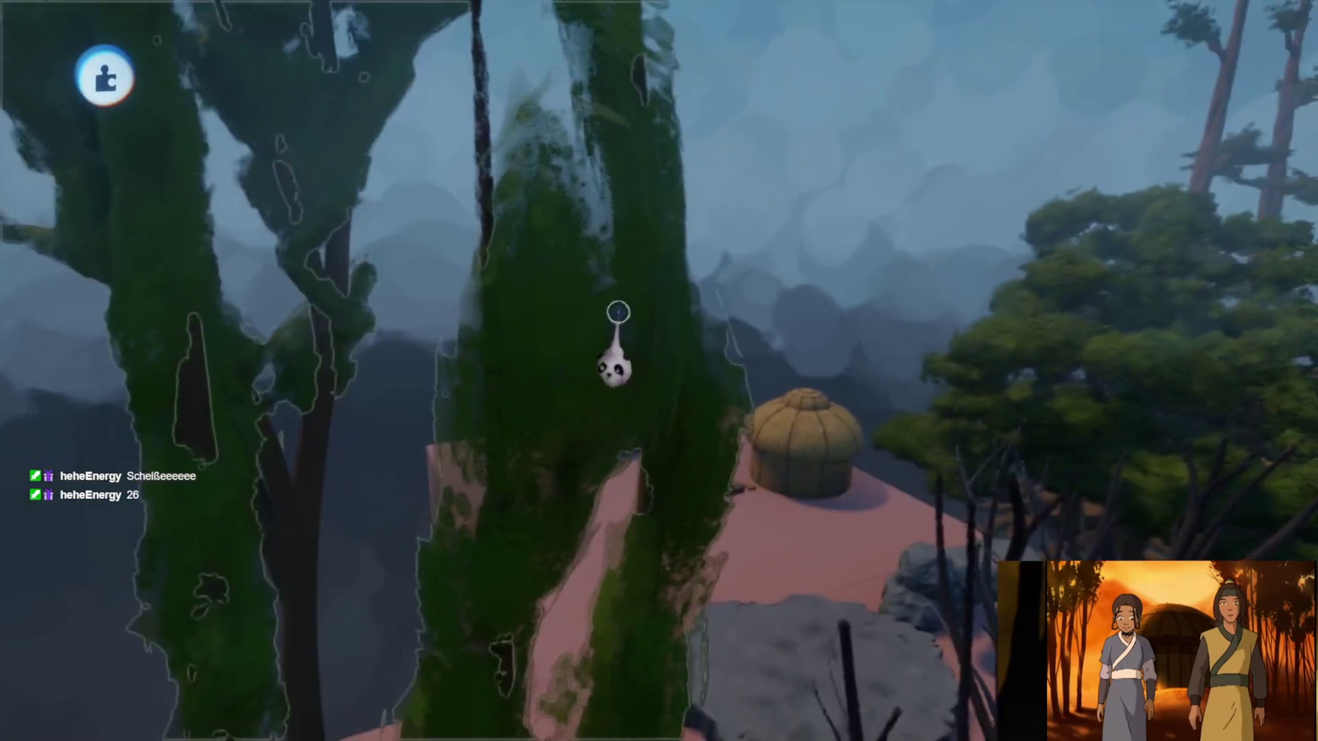
{"action": "key", "text": "Escape"}
Raise a fleck property of the foliage and add Wave and Throb effects in its sculpture settings
{"action": "left_click", "coordinate": [633, 211]}
{"action": "key", "text": "Right"}
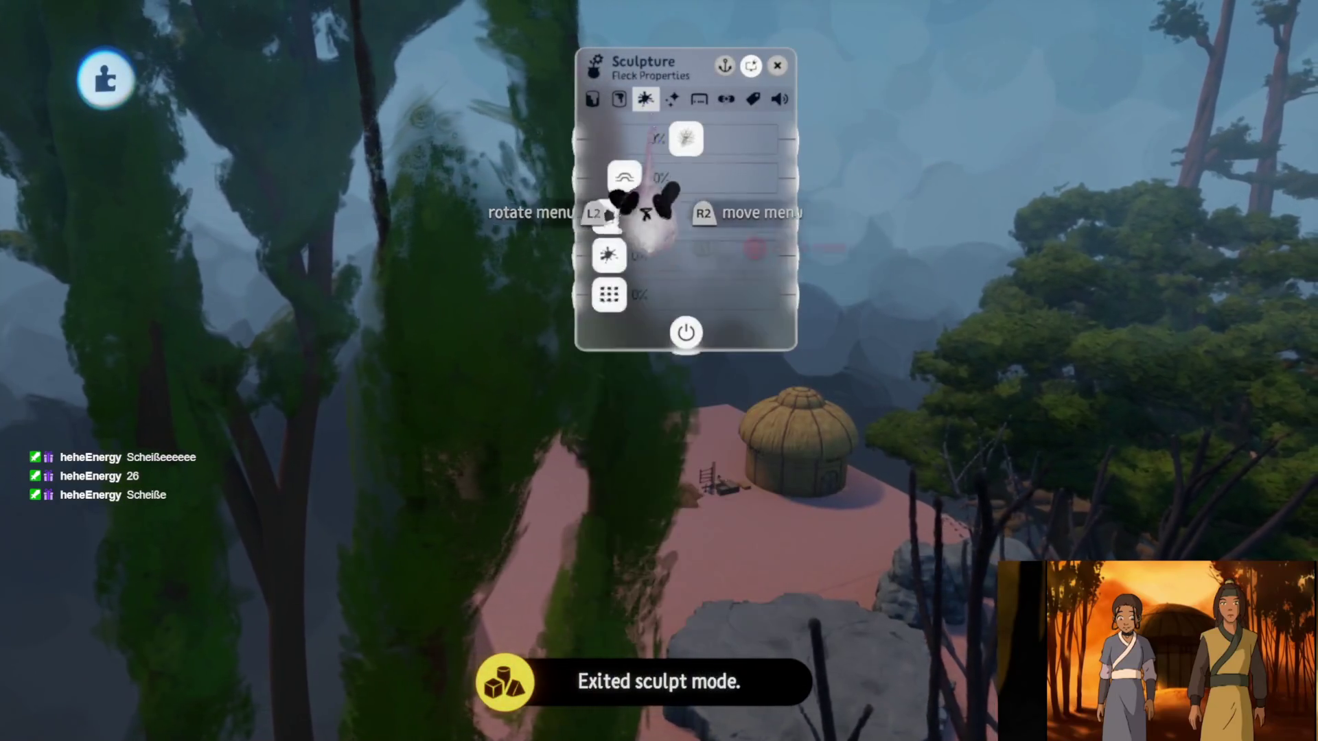
{"action": "key", "text": "Right"}
{"action": "left_click_drag", "start_coordinate": [623, 177], "coordinate": [762, 178]}
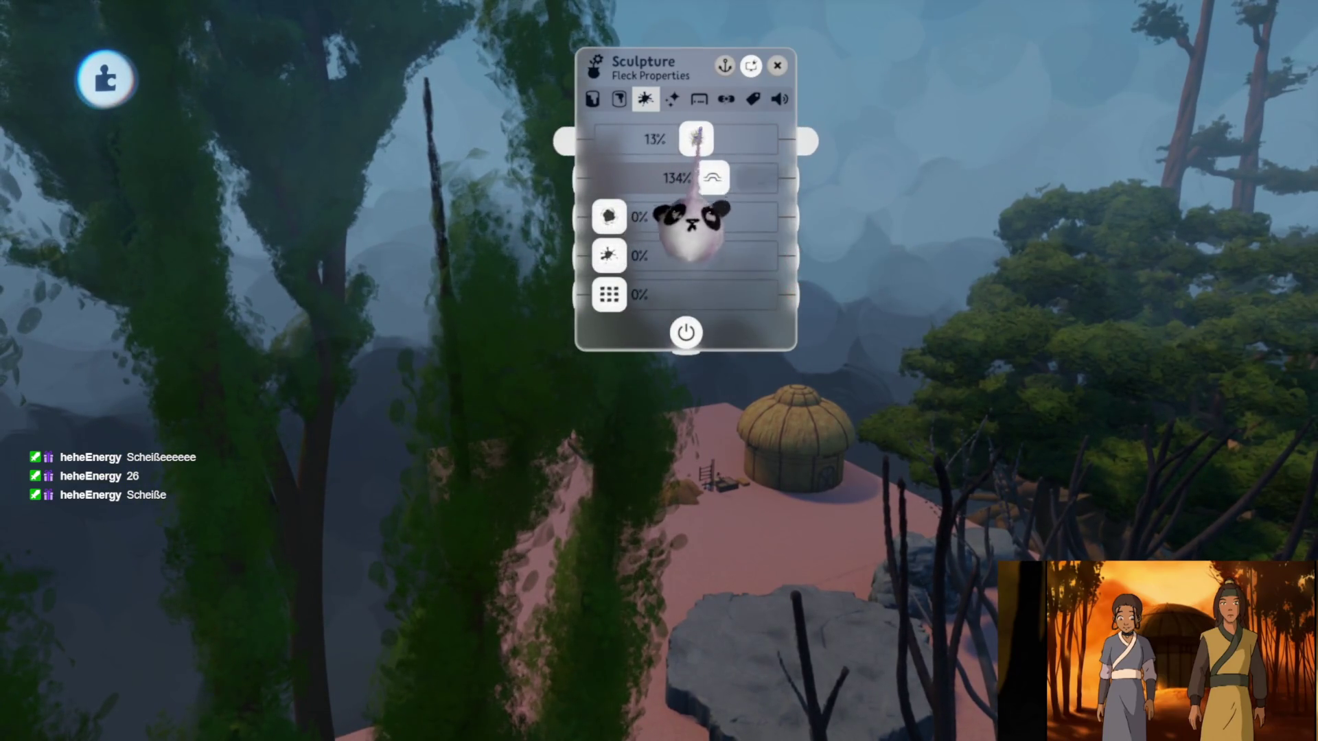
{"action": "left_click_drag", "start_coordinate": [608, 216], "coordinate": [641, 217]}
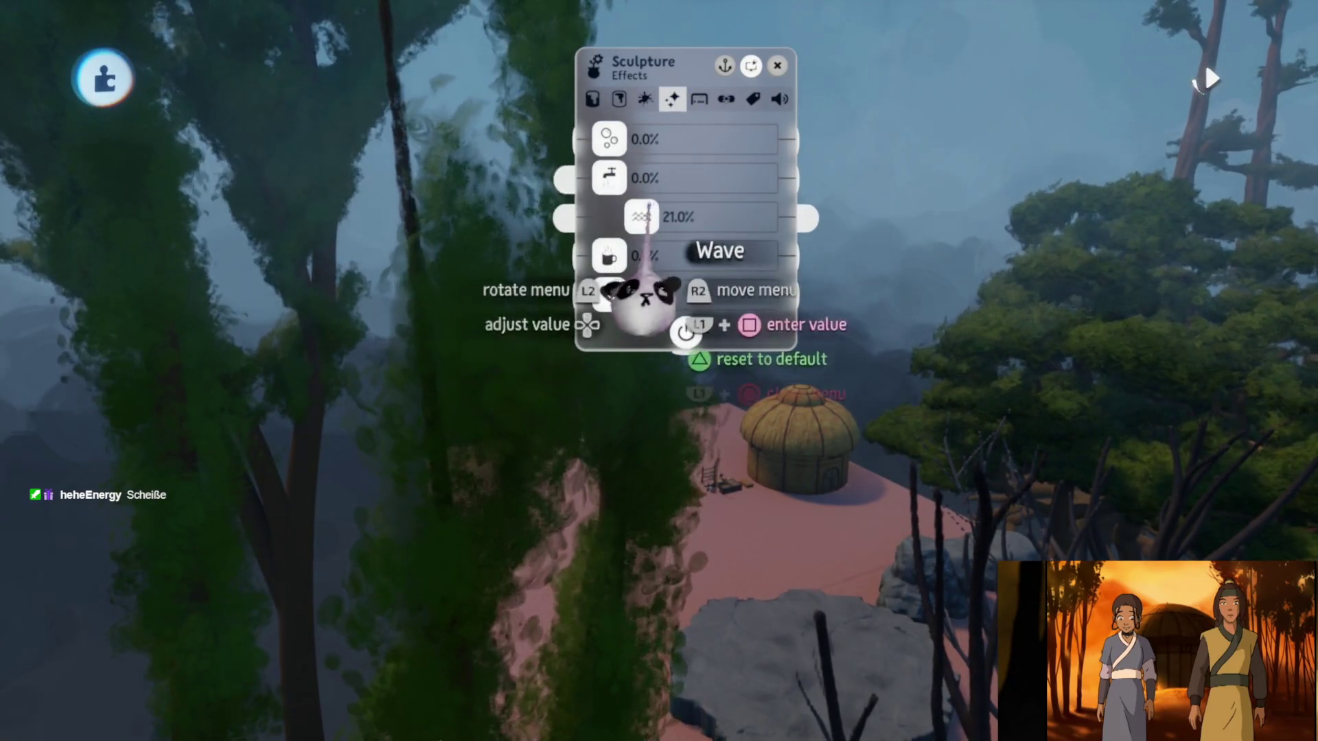
{"action": "left_click_drag", "start_coordinate": [609, 294], "coordinate": [626, 293]}
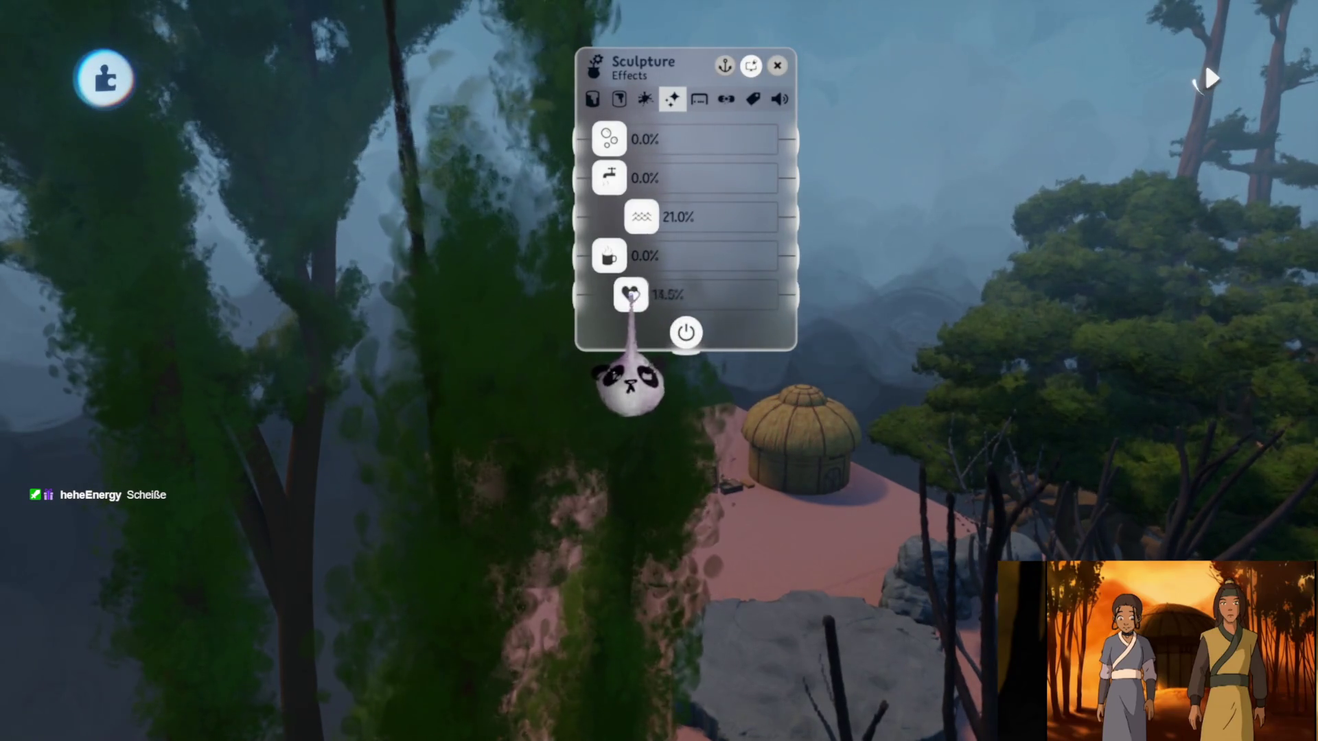
{"action": "key", "text": "Escape"}
Pull back to view the platform and choose a rounded shape to stamp
{"action": "mouse_move", "coordinate": [611, 299]}
{"action": "middle_mouse_down"}
{"action": "mouse_move", "coordinate": [605, 340]}
{"action": "mouse_move", "coordinate": [605, 299]}
{"action": "mouse_move", "coordinate": [608, 319]}
{"action": "mouse_move", "coordinate": [572, 365]}
{"action": "mouse_move", "coordinate": [660, 371]}
{"action": "middle_mouse_up"}
{"action": "key", "text": "Tab"}
{"action": "left_click", "coordinate": [465, 149]}
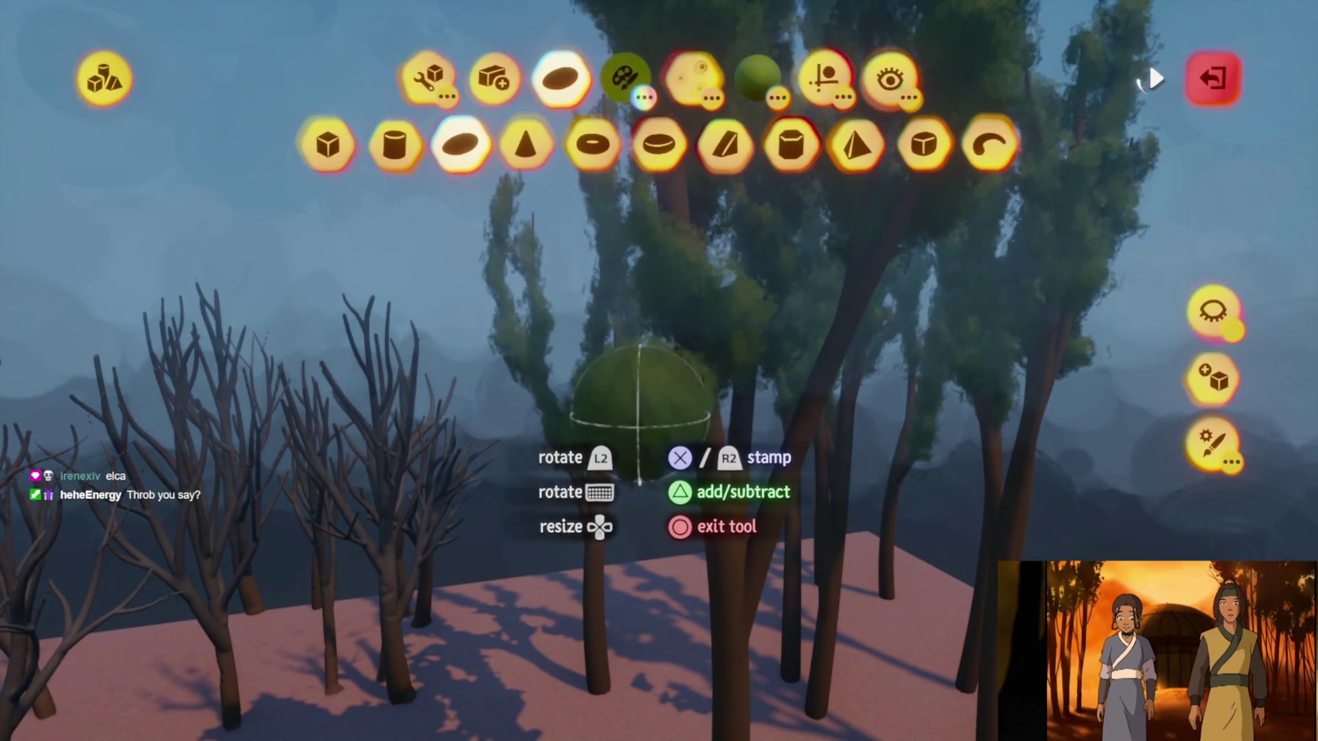
Stamp a sphere and a green foliage blob among the trees to fill the canopy
{"action": "middle_click_drag", "start_coordinate": [641, 410], "coordinate": [669, 412]}
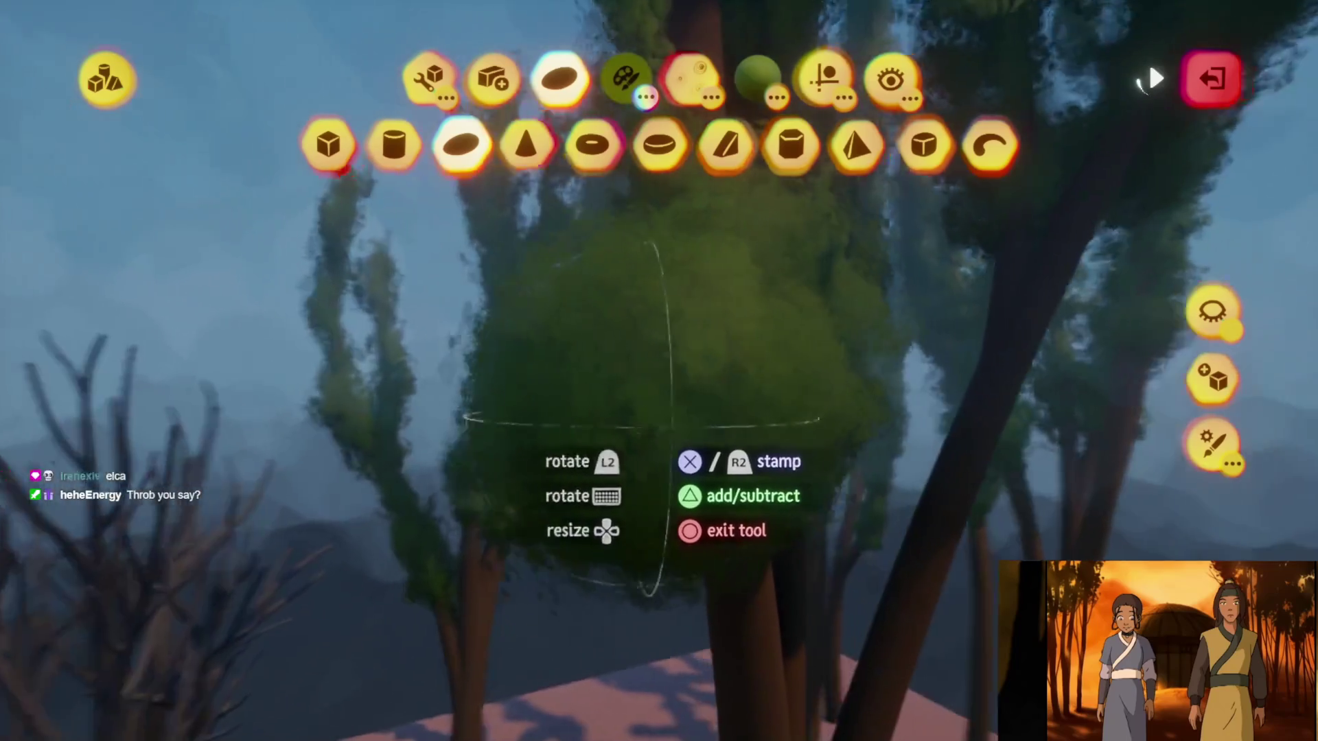
{"action": "left_click", "coordinate": [669, 412]}
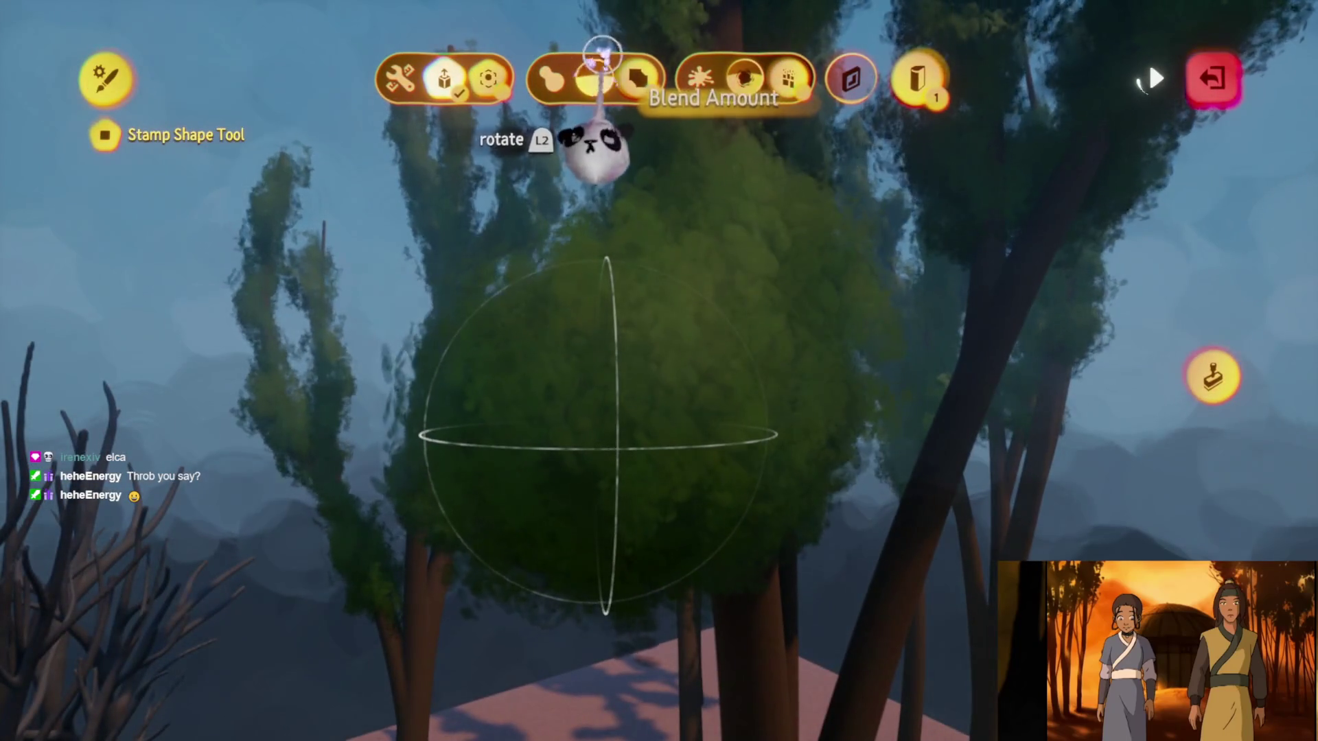
{"action": "key", "text": "Escape"}
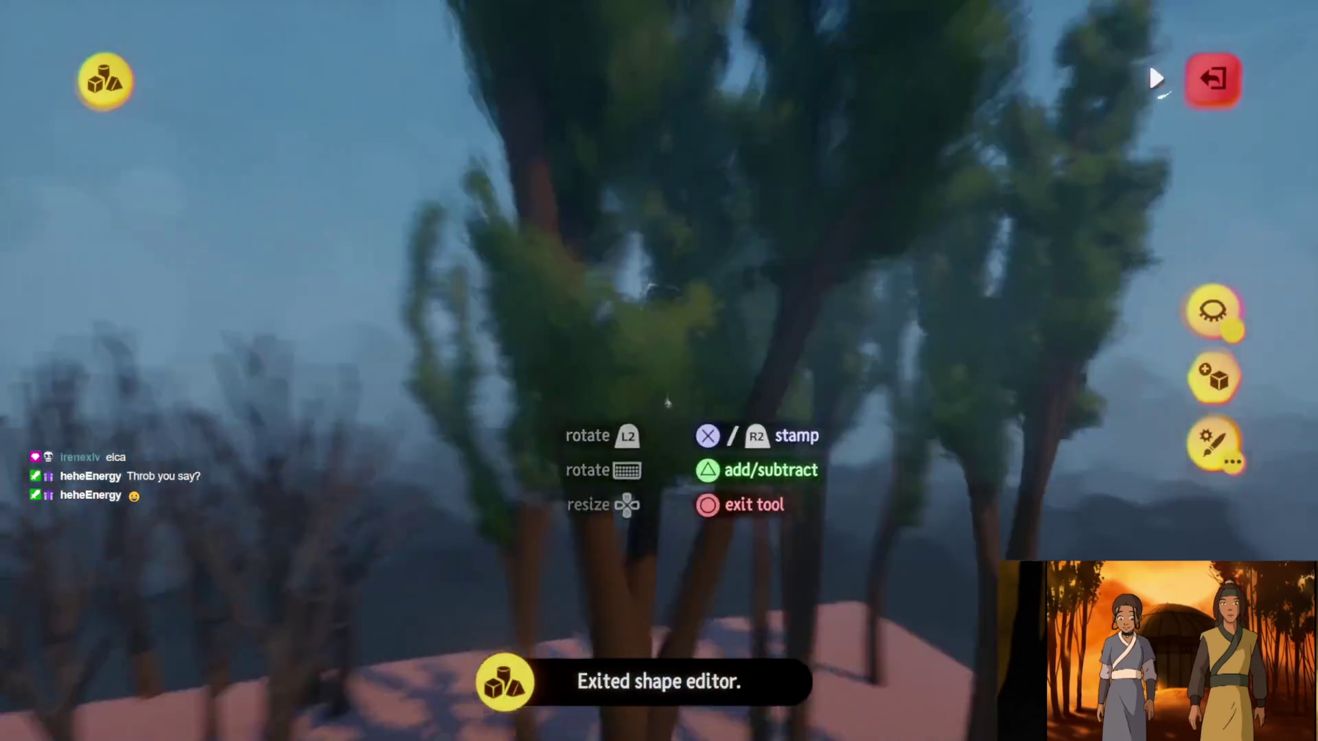
{"action": "middle_click_drag", "start_coordinate": [668, 404], "coordinate": [639, 361]}
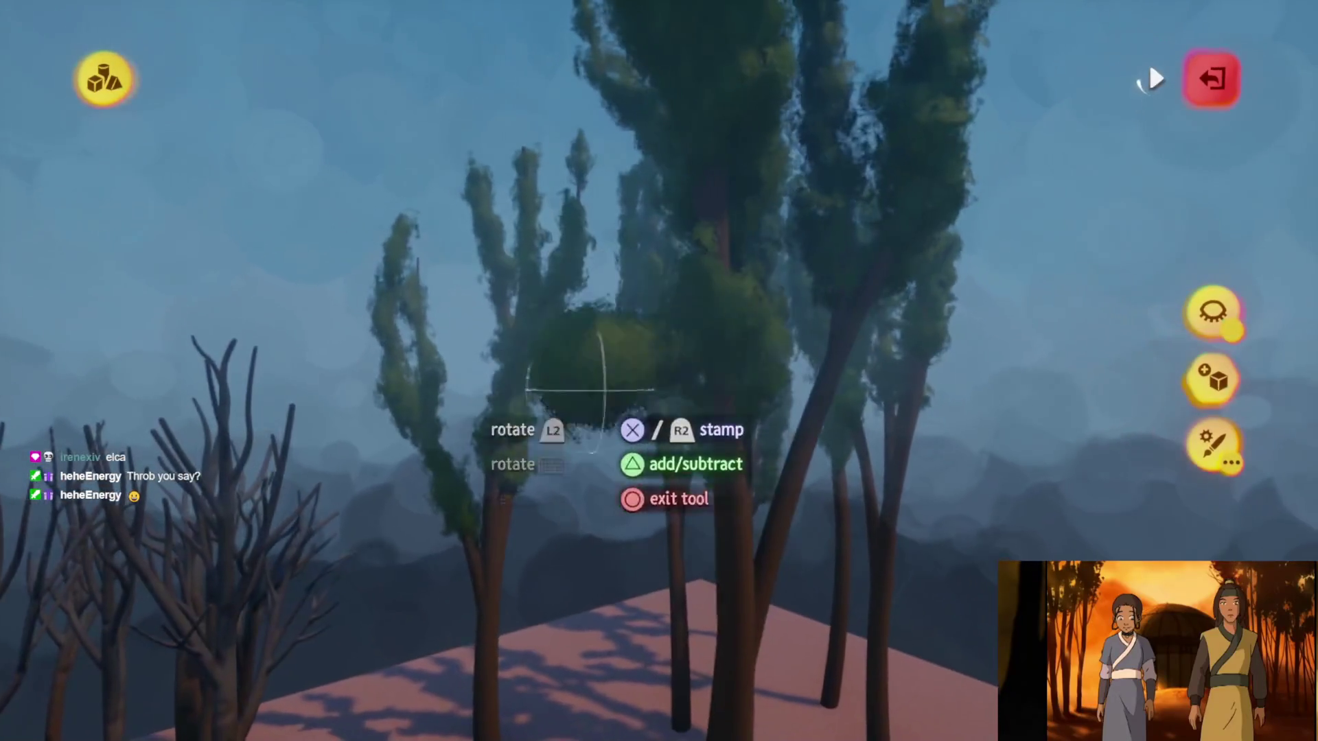
{"action": "left_click", "coordinate": [604, 360]}
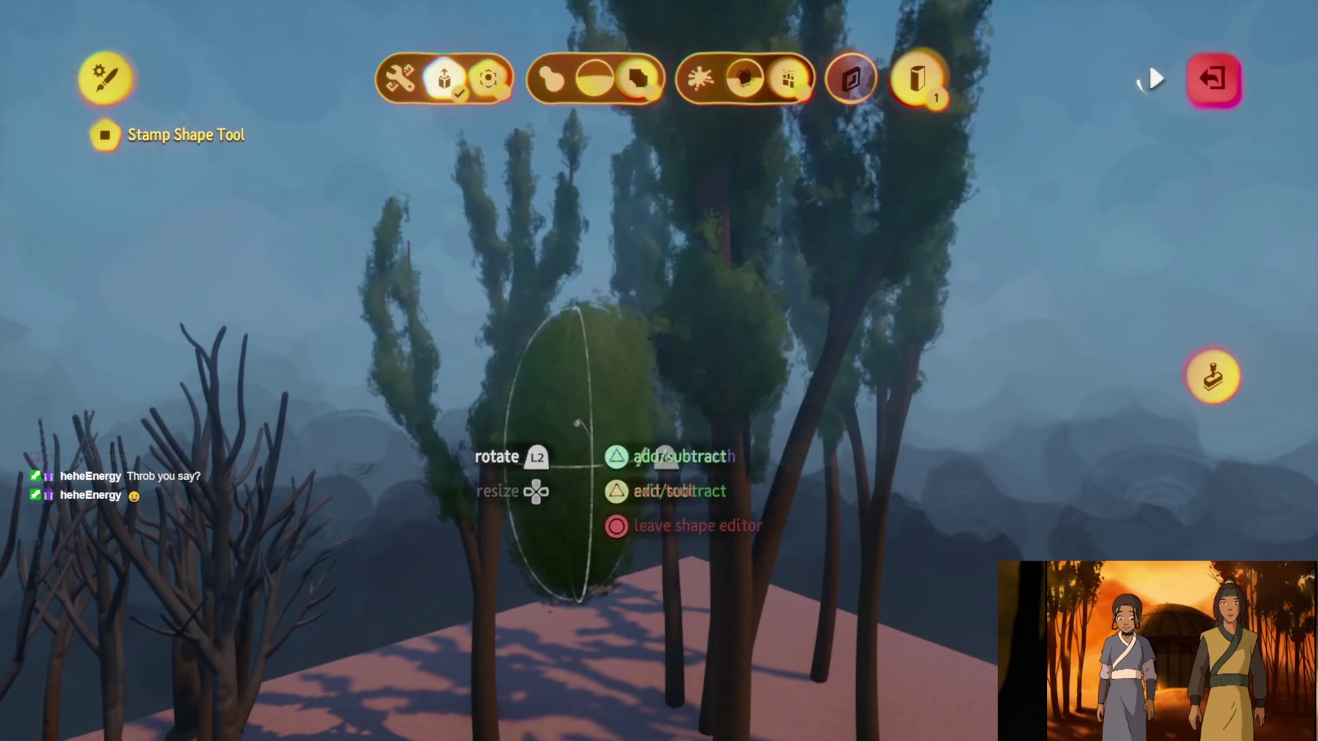
Leave the shape editor and move the view across the tree canopy toward the shape list
{"action": "middle_click_drag", "start_coordinate": [641, 460], "coordinate": [543, 466]}
{"action": "key", "text": "Escape"}
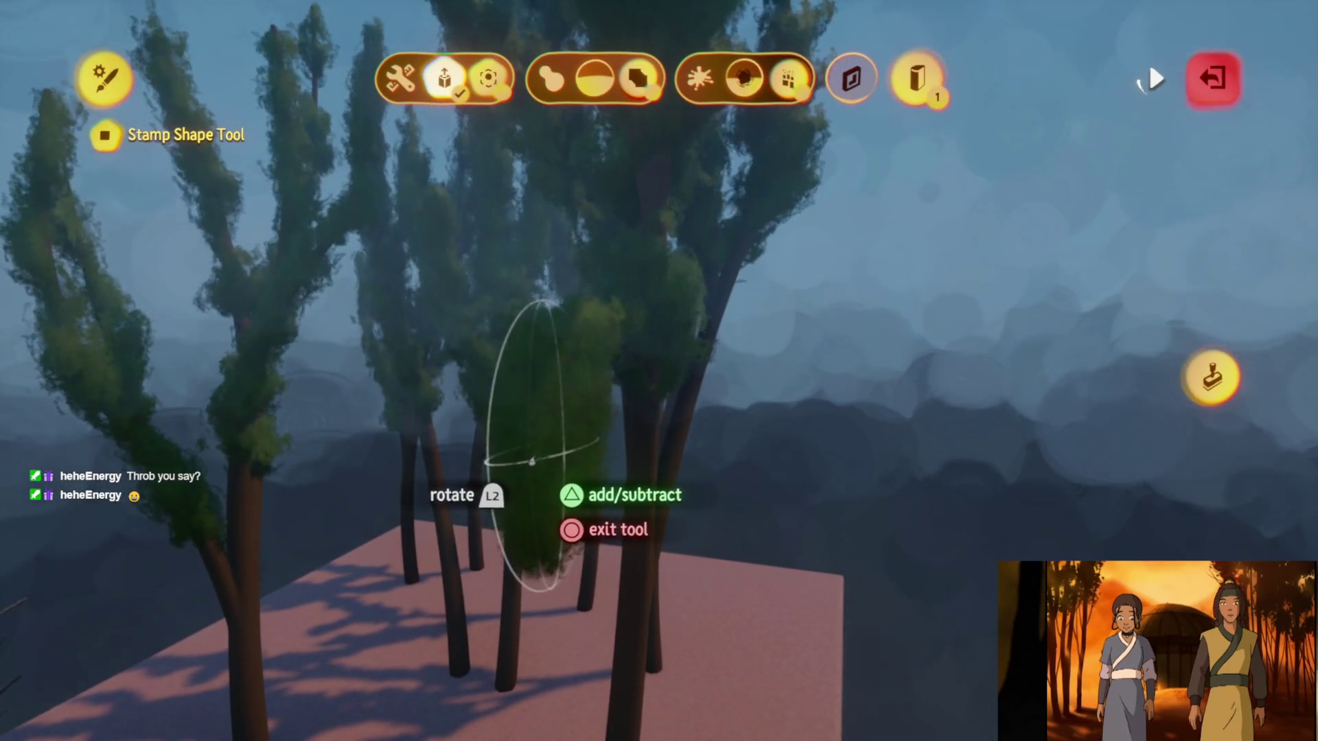
{"action": "key", "text": "Escape"}
{"action": "mouse_move", "coordinate": [531, 460]}
{"action": "middle_mouse_down"}
{"action": "mouse_move", "coordinate": [565, 432]}
{"action": "mouse_move", "coordinate": [562, 411]}
{"action": "mouse_move", "coordinate": [499, 343]}
{"action": "middle_mouse_up"}
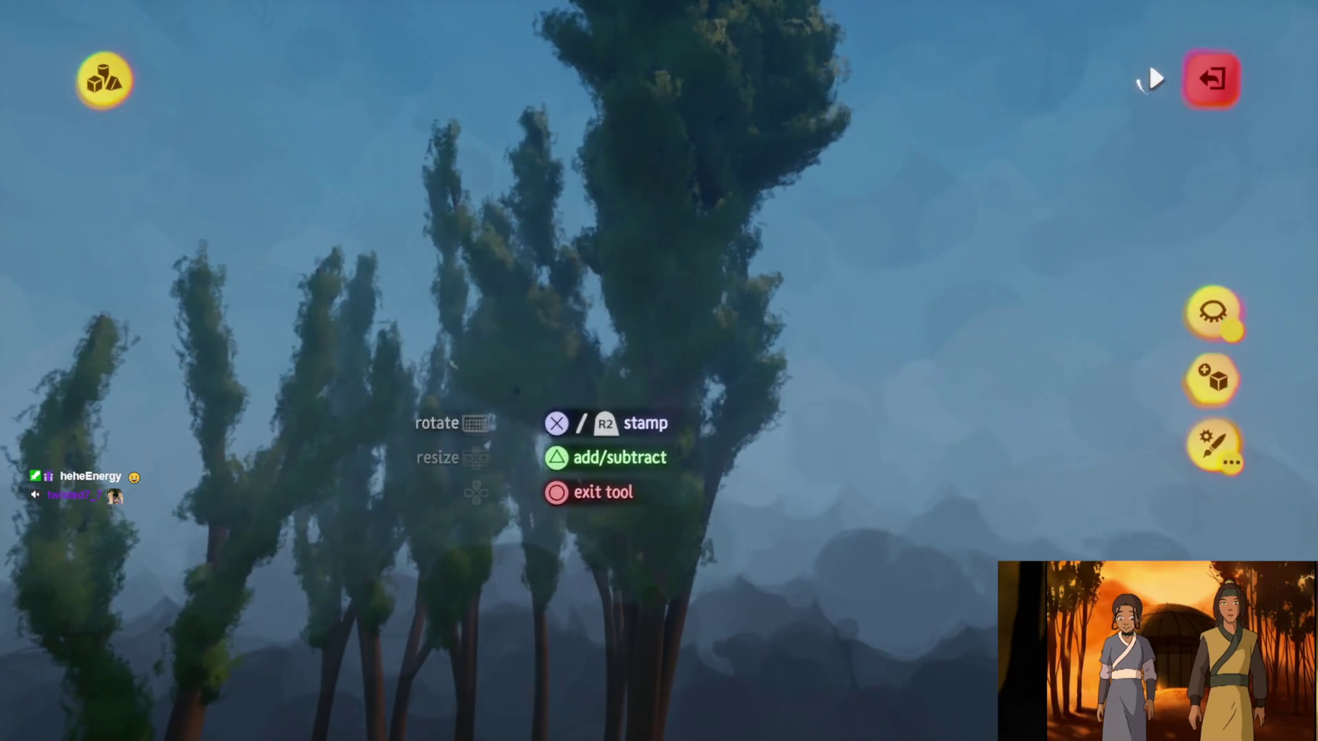
{"action": "middle_click_drag", "start_coordinate": [451, 247], "coordinate": [493, 423]}
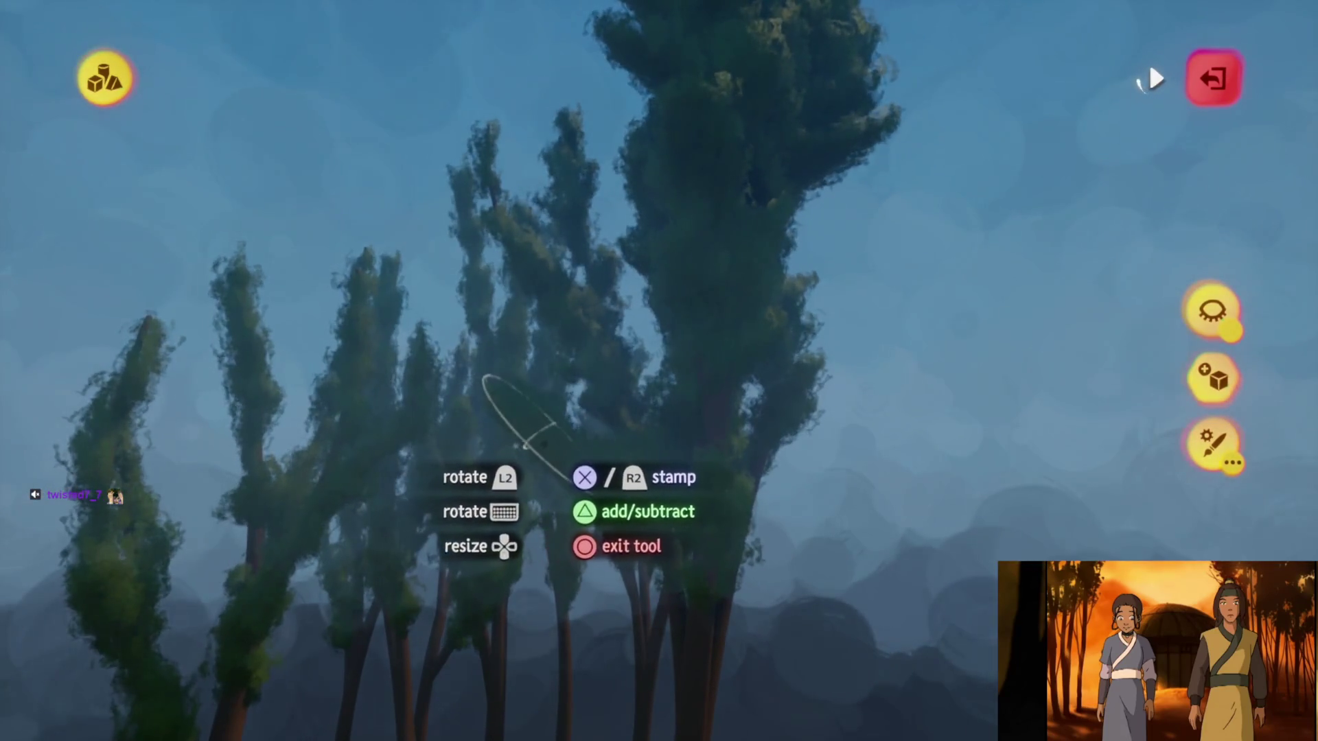
{"action": "left_click", "coordinate": [561, 83]}
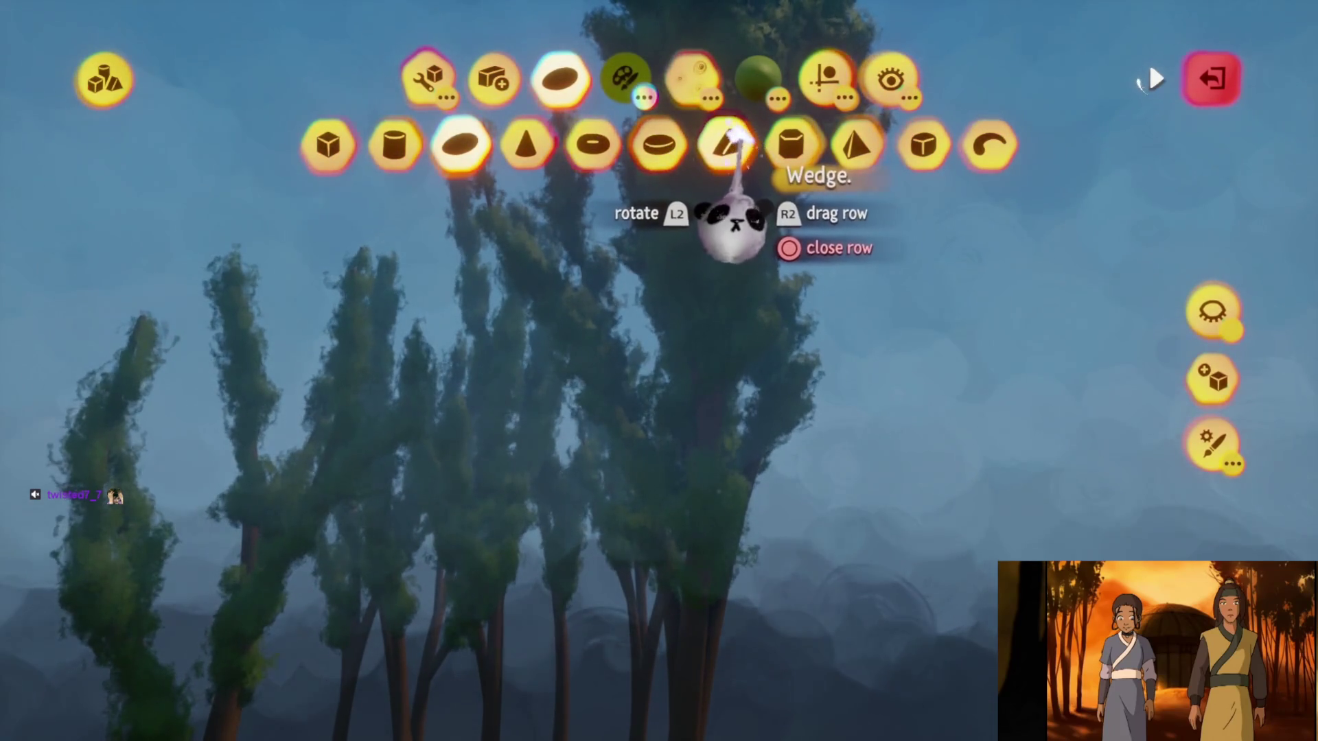
Switch to the Curve shape and stamp a curved foliage stroke into the canopy
{"action": "left_click", "coordinate": [991, 145]}
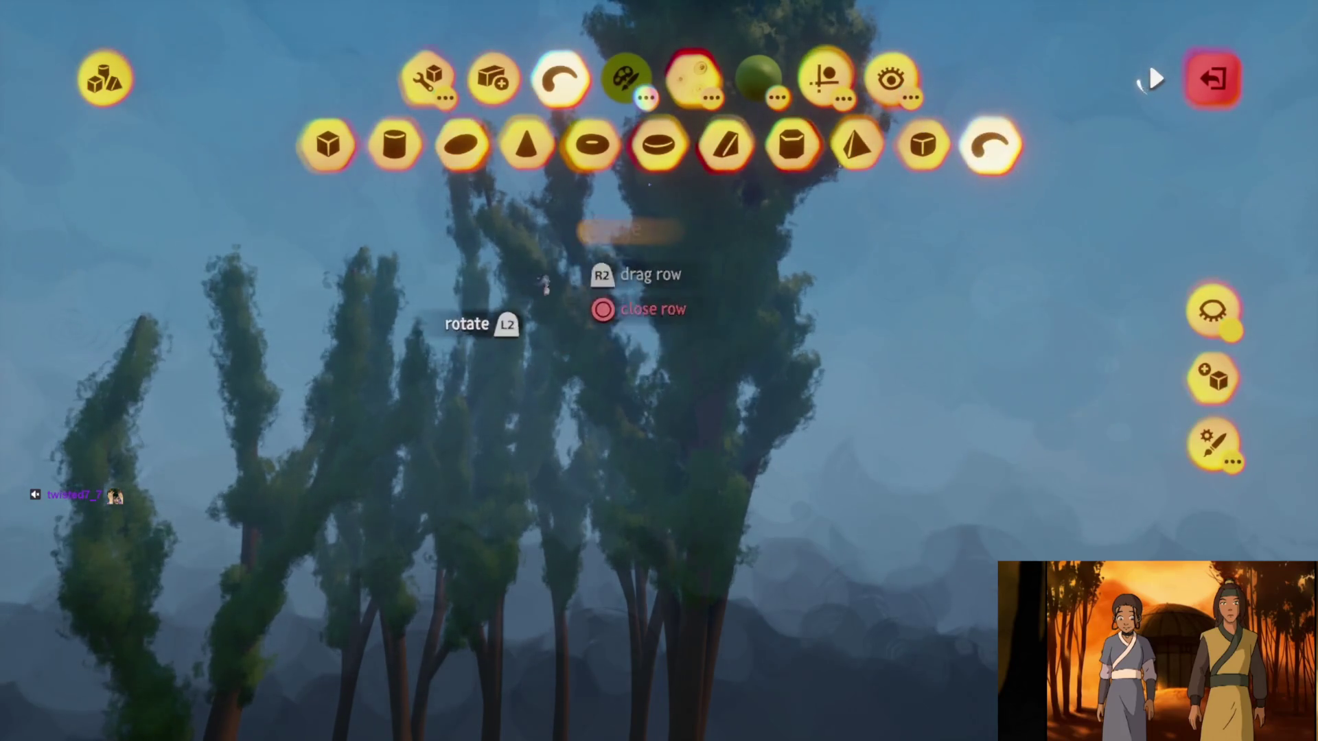
{"action": "mouse_move", "coordinate": [566, 355]}
{"action": "middle_mouse_down"}
{"action": "mouse_move", "coordinate": [586, 374]}
{"action": "mouse_move", "coordinate": [508, 357]}
{"action": "mouse_move", "coordinate": [530, 354]}
{"action": "middle_mouse_up"}
{"action": "mouse_move", "coordinate": [633, 398]}
{"action": "middle_mouse_down"}
{"action": "mouse_move", "coordinate": [630, 433]}
{"action": "mouse_move", "coordinate": [652, 461]}
{"action": "middle_mouse_up"}
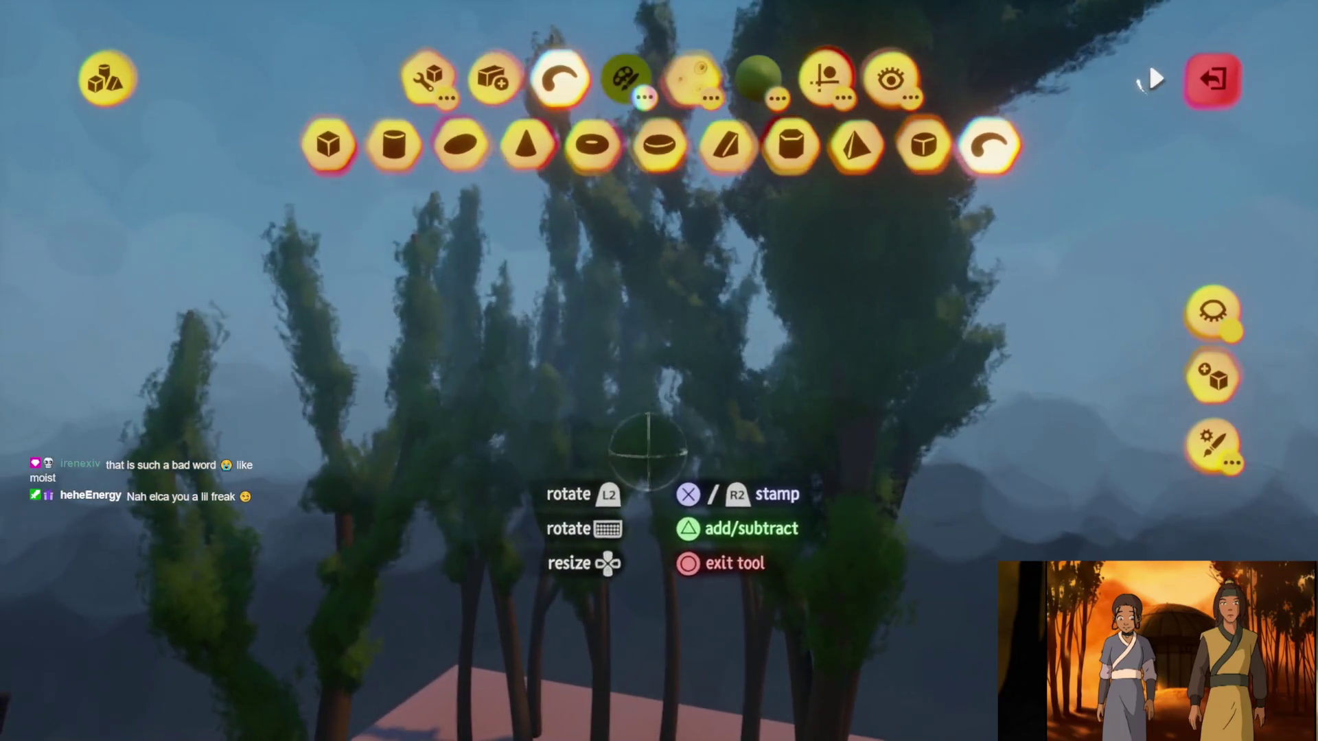
{"action": "key", "text": "Escape"}
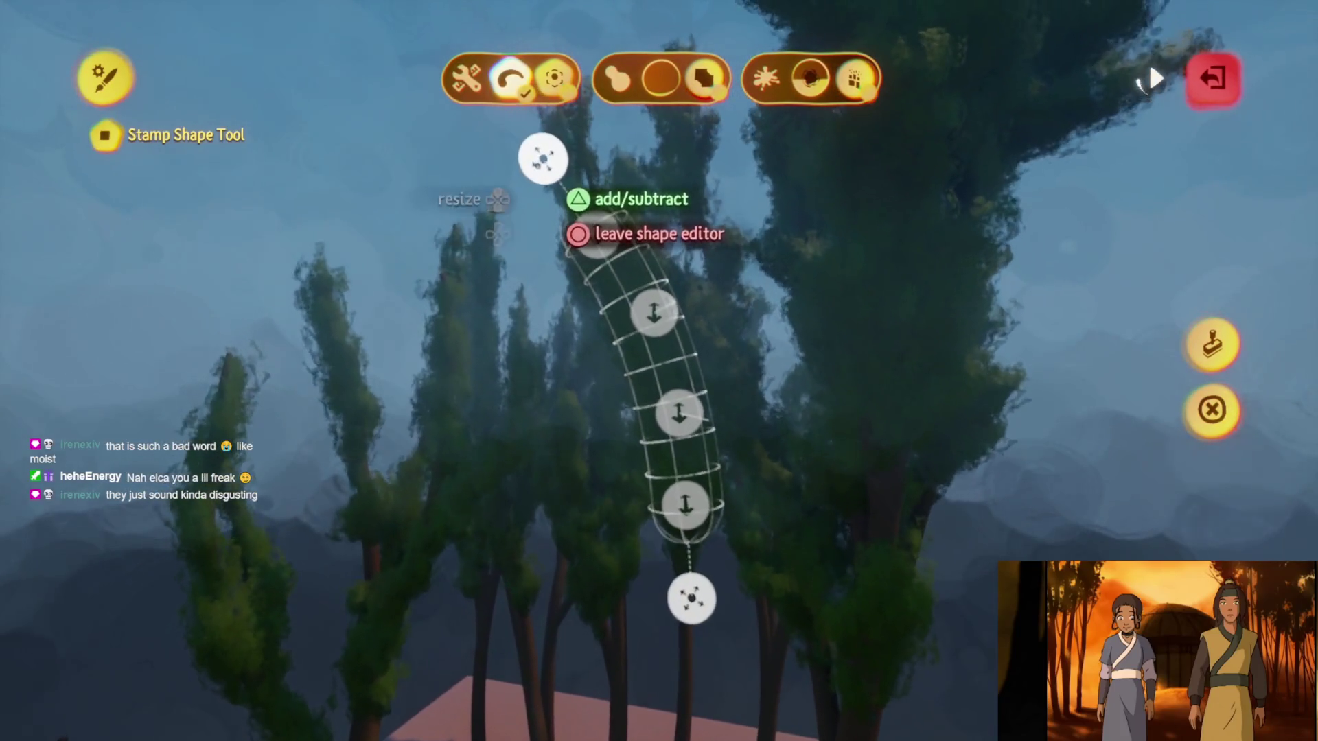
Reopen the curve's shape editing to adjust the stroke, then finish it
{"action": "key", "text": "Escape"}
{"action": "key", "text": "Return"}
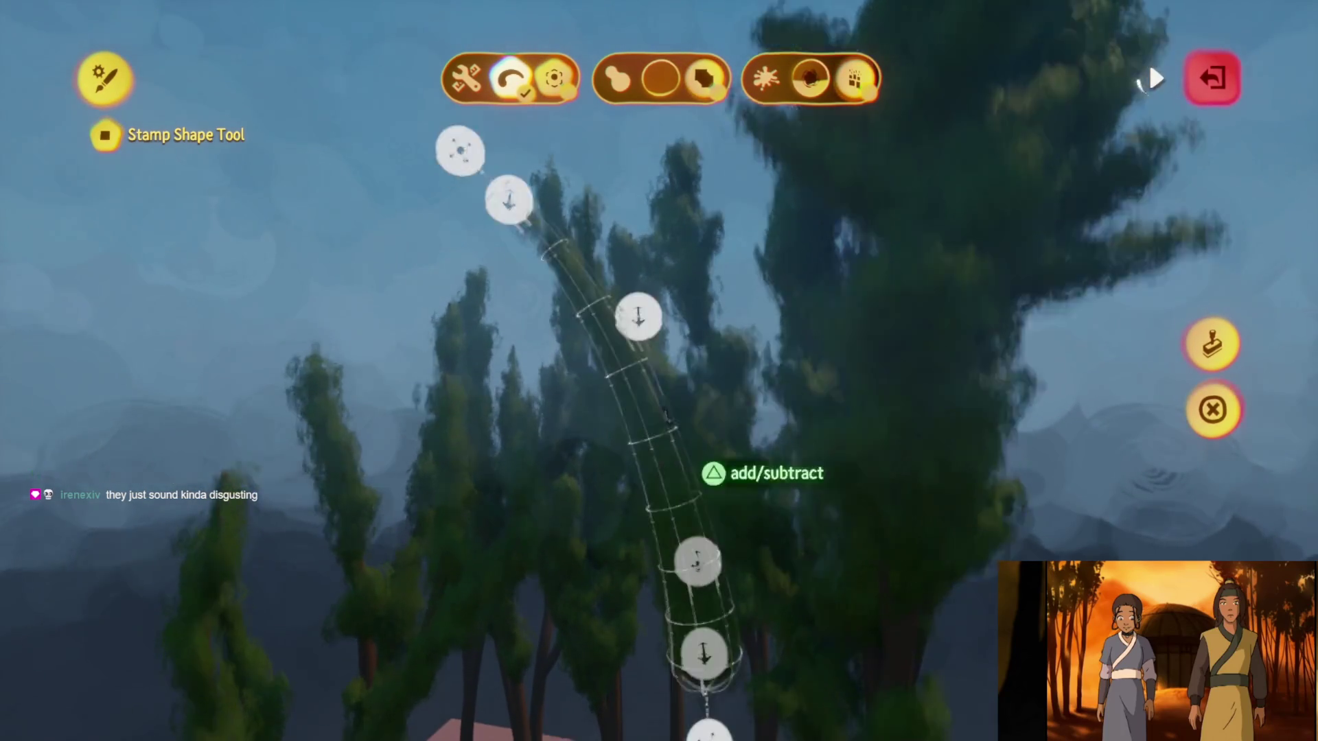
{"action": "key", "text": "Escape"}
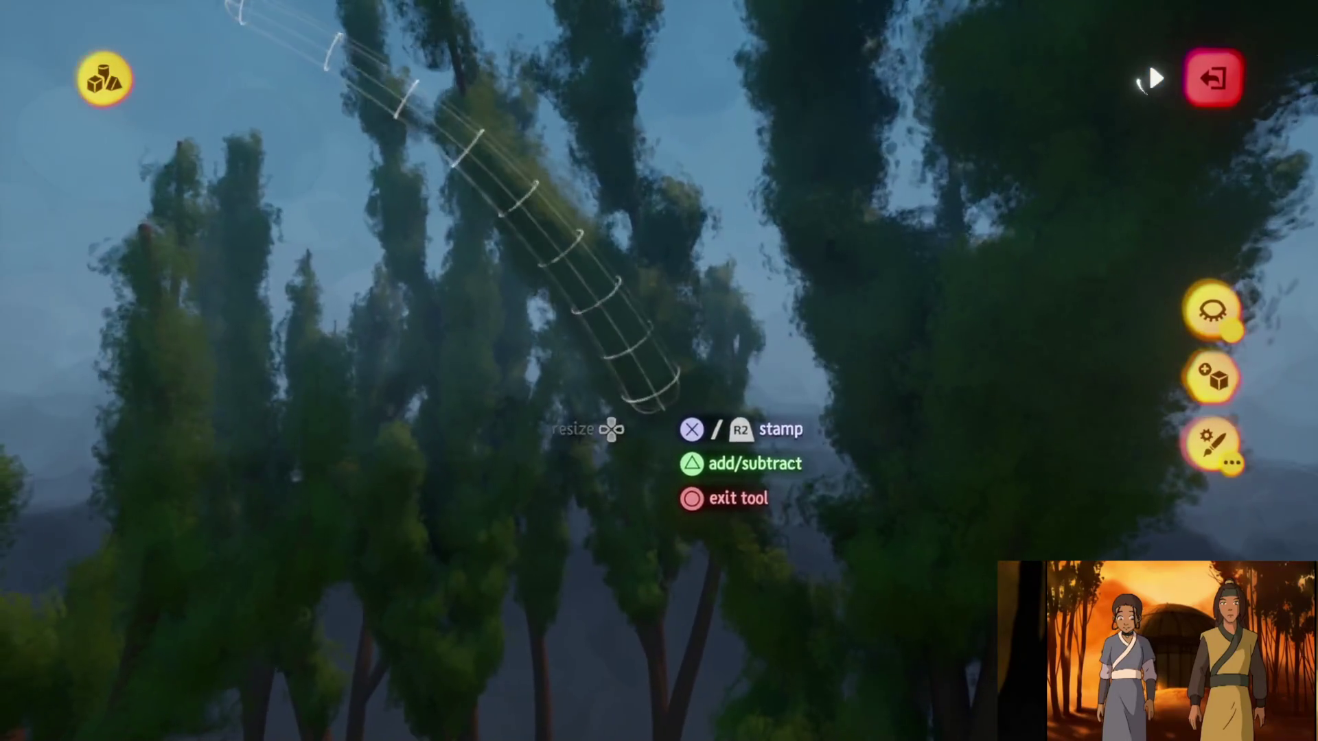
Exit sculpt mode and start resizing the grabbed tree with the D-pad
{"action": "key", "text": "Escape"}
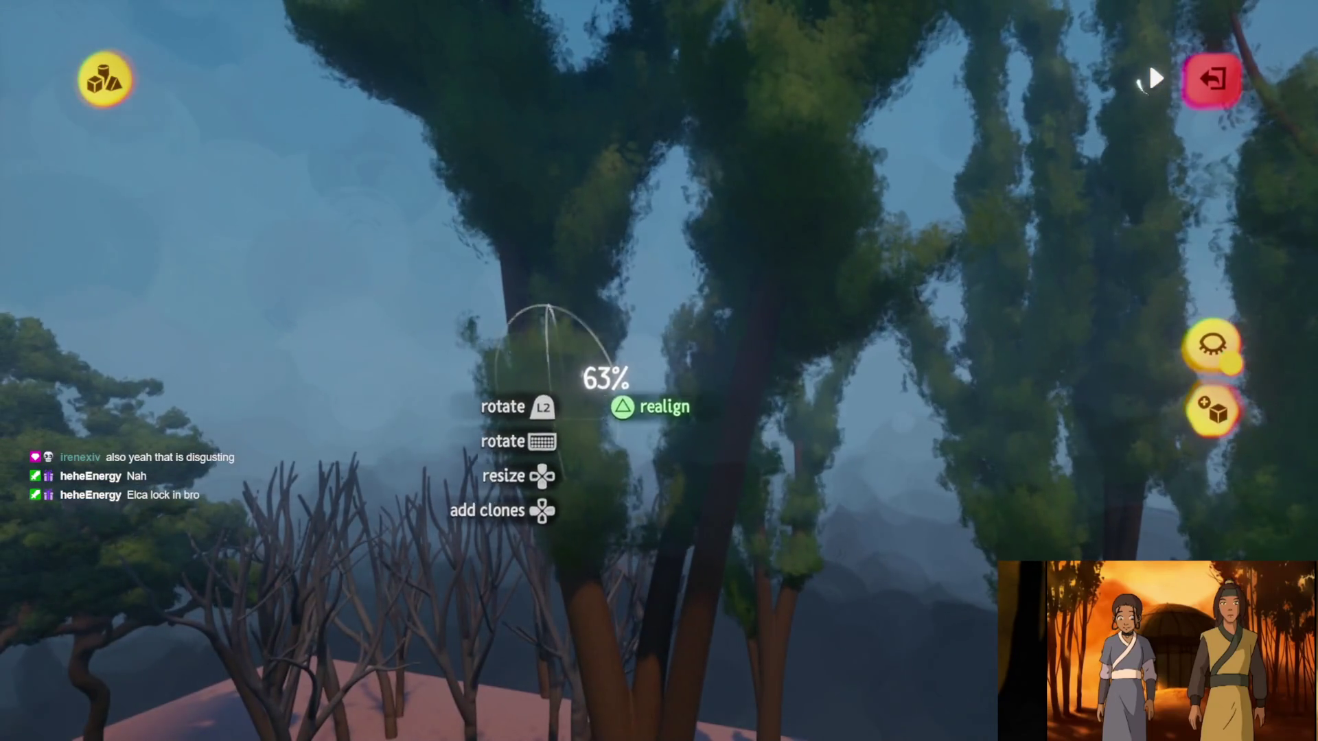
{"action": "key", "text": "Up"}
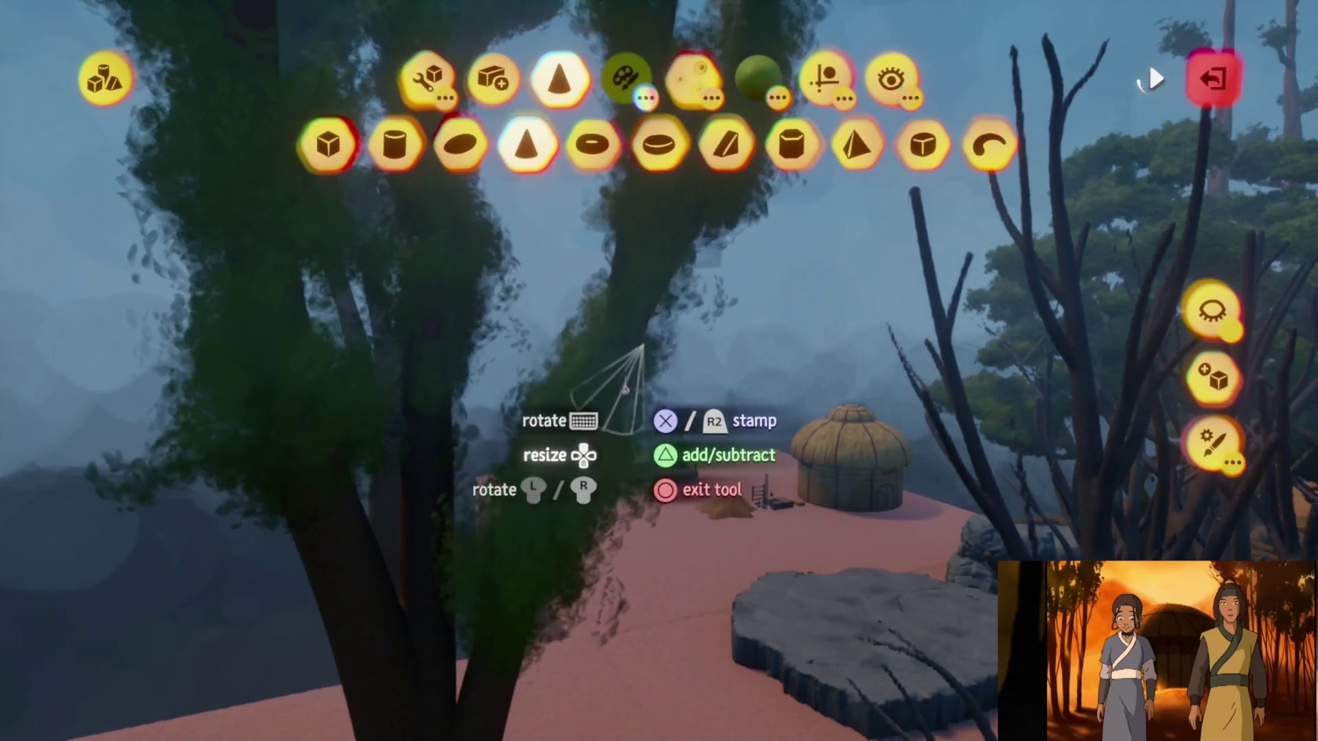
Stamp a cone of foliage beside the hut
{"action": "left_click", "coordinate": [669, 359]}
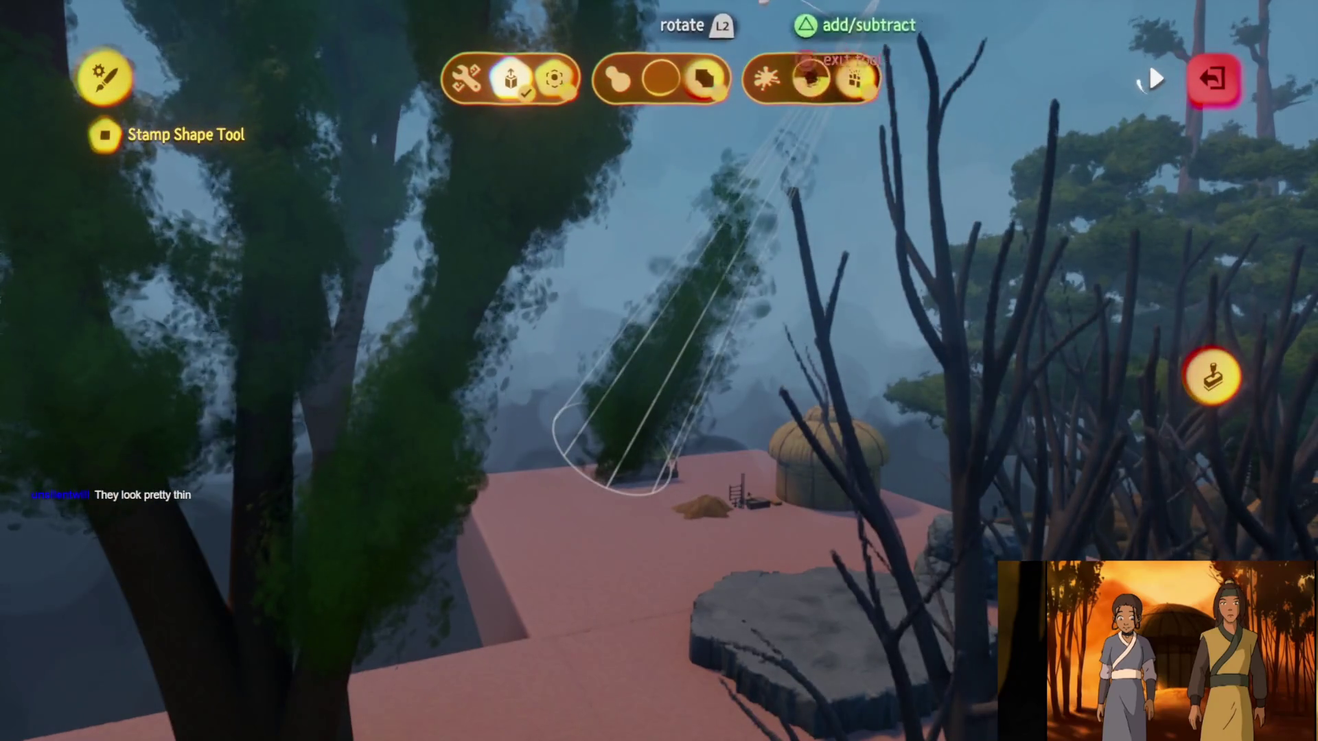
Stamp another thin foliage cone on the tree, then exit sculpt mode
{"action": "key", "text": "Escape"}
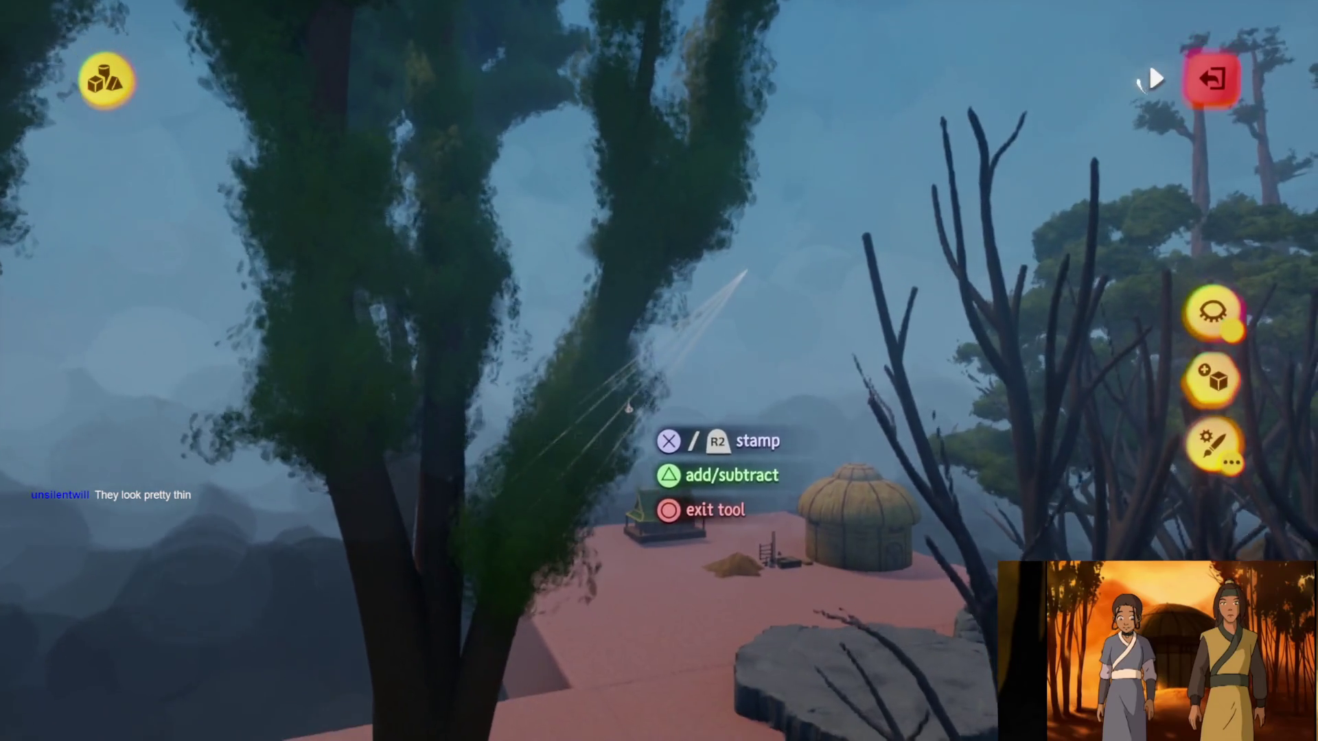
{"action": "left_click", "coordinate": [630, 408]}
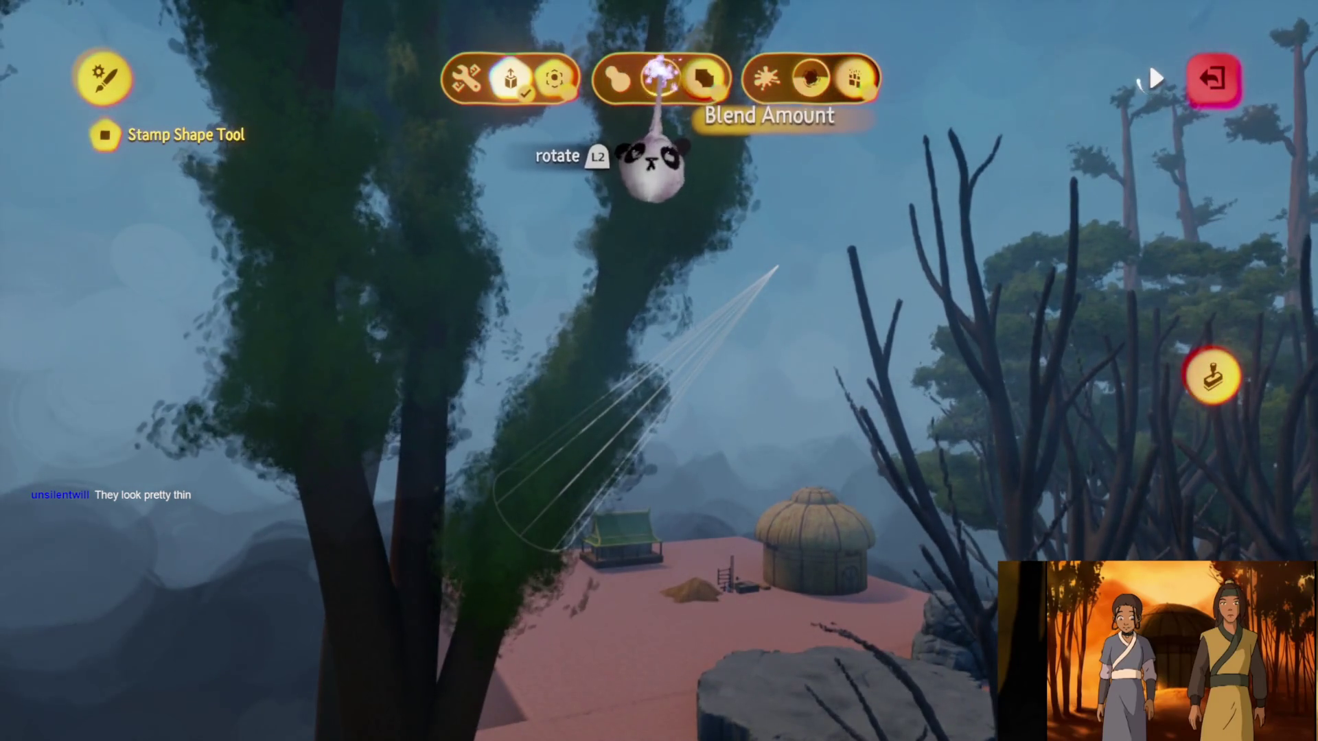
{"action": "key", "text": "Escape"}
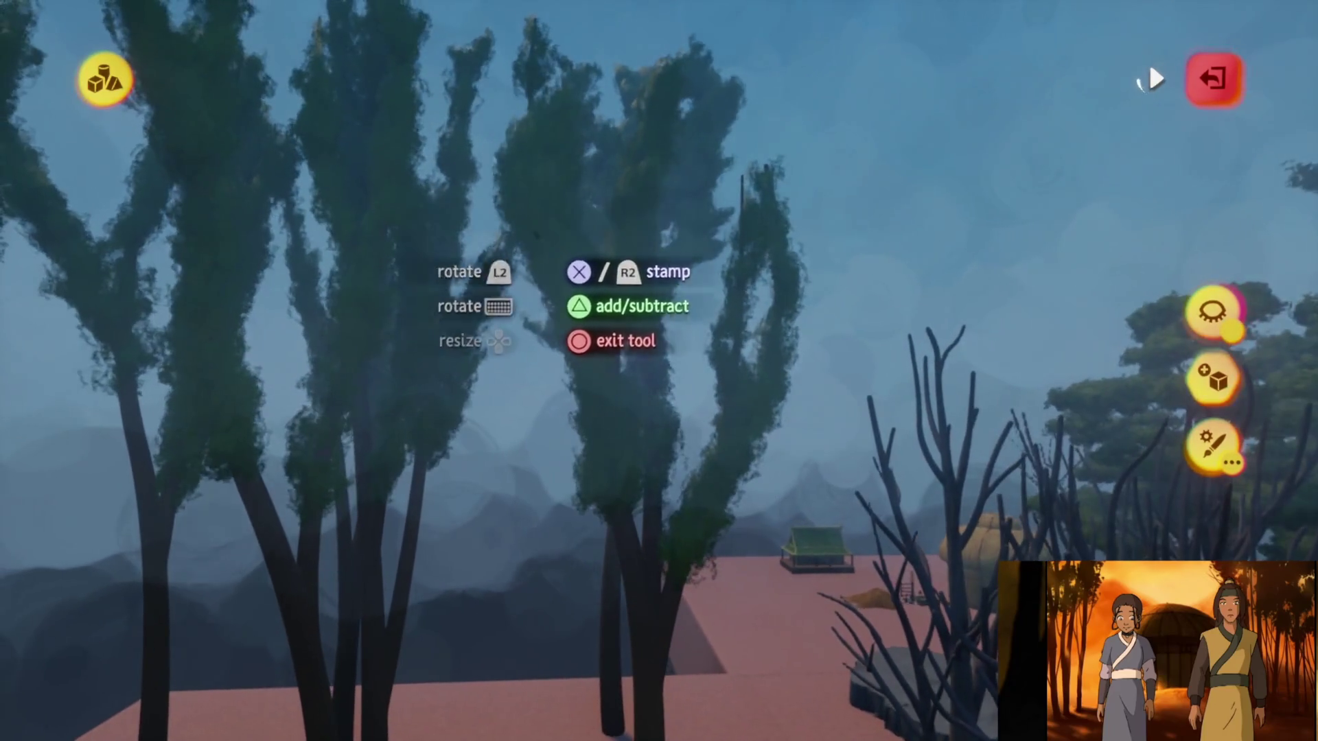
{"action": "left_click", "coordinate": [1211, 78]}
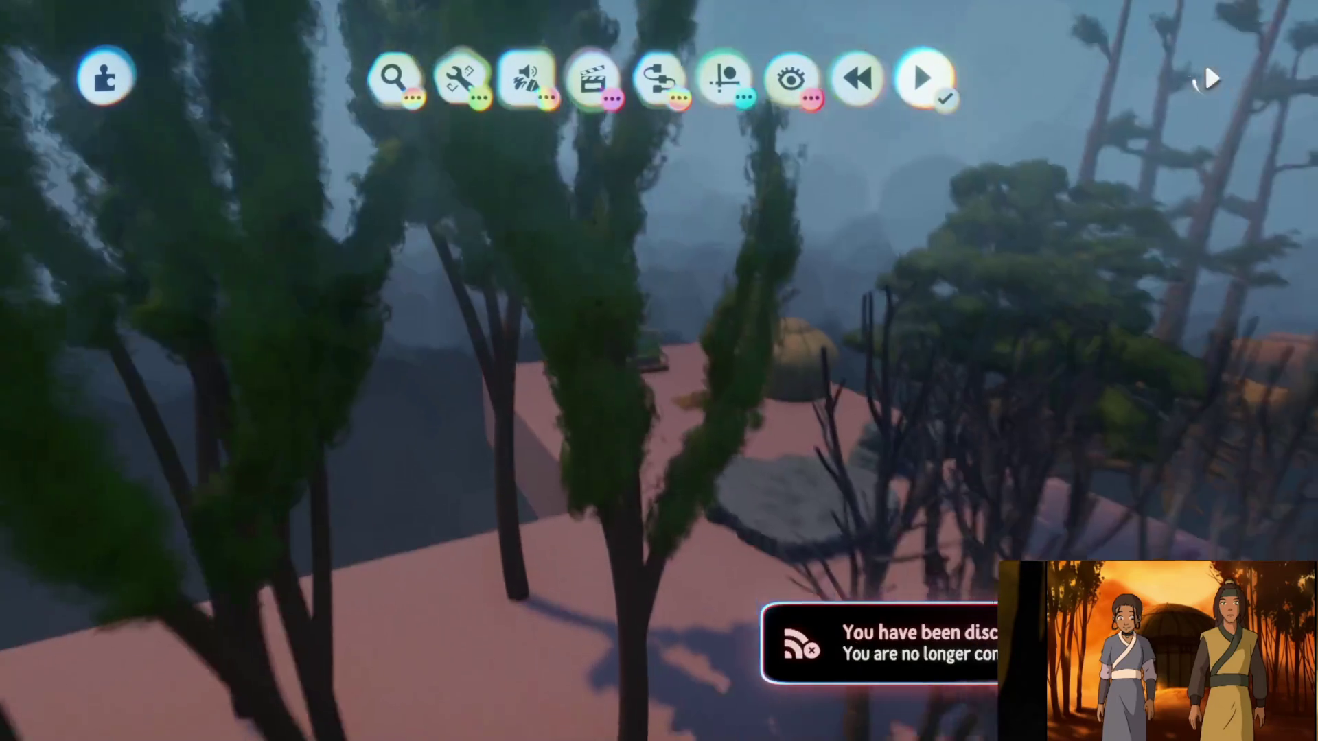
Set the tree sculpture's third fleck setting to 0% and fleck Looseness to 300%
{"action": "key", "text": "Escape"}
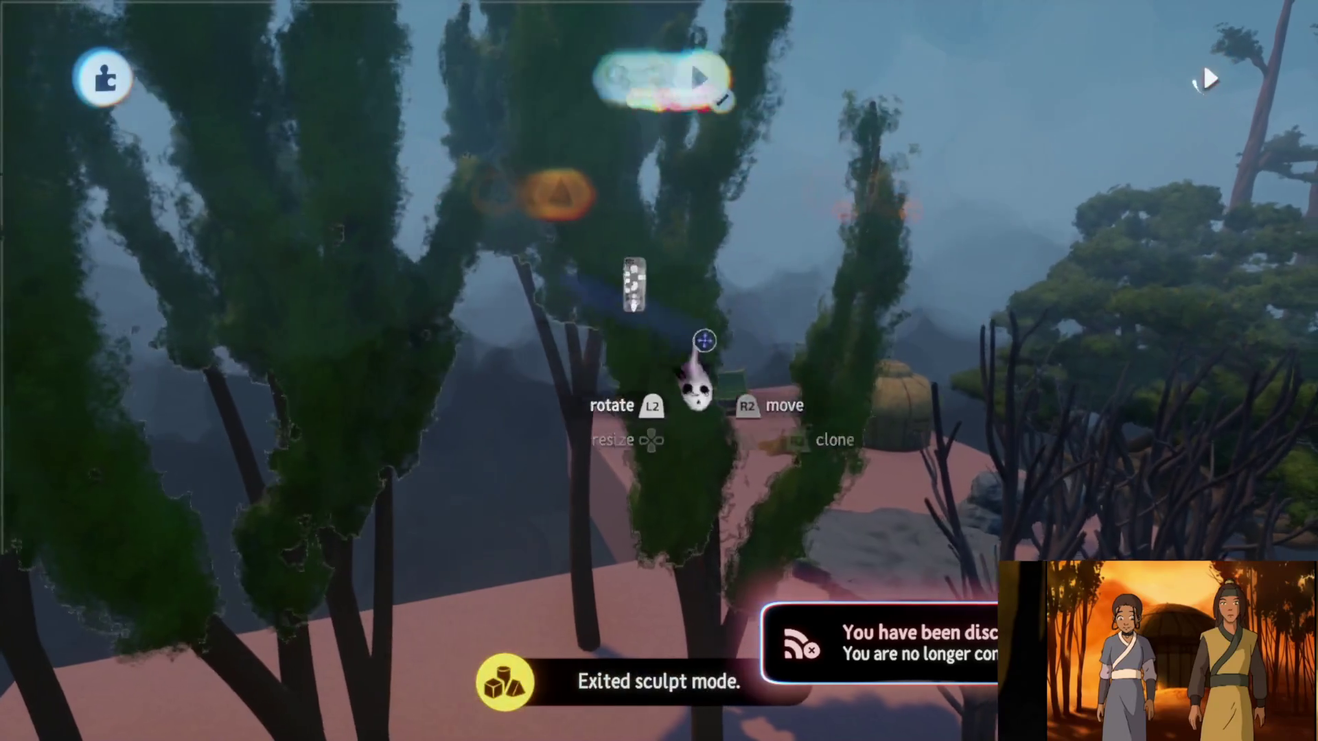
{"action": "left_click", "coordinate": [697, 348]}
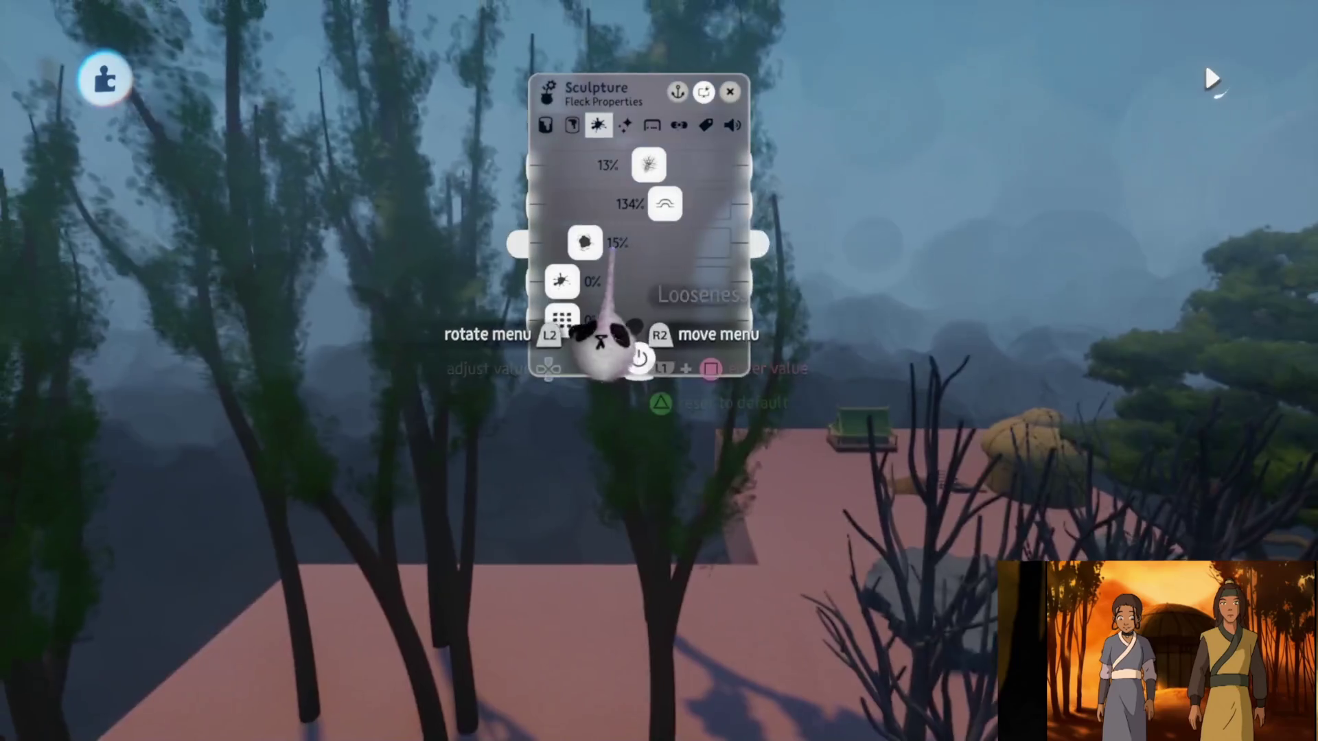
{"action": "left_click_drag", "start_coordinate": [585, 242], "coordinate": [561, 243]}
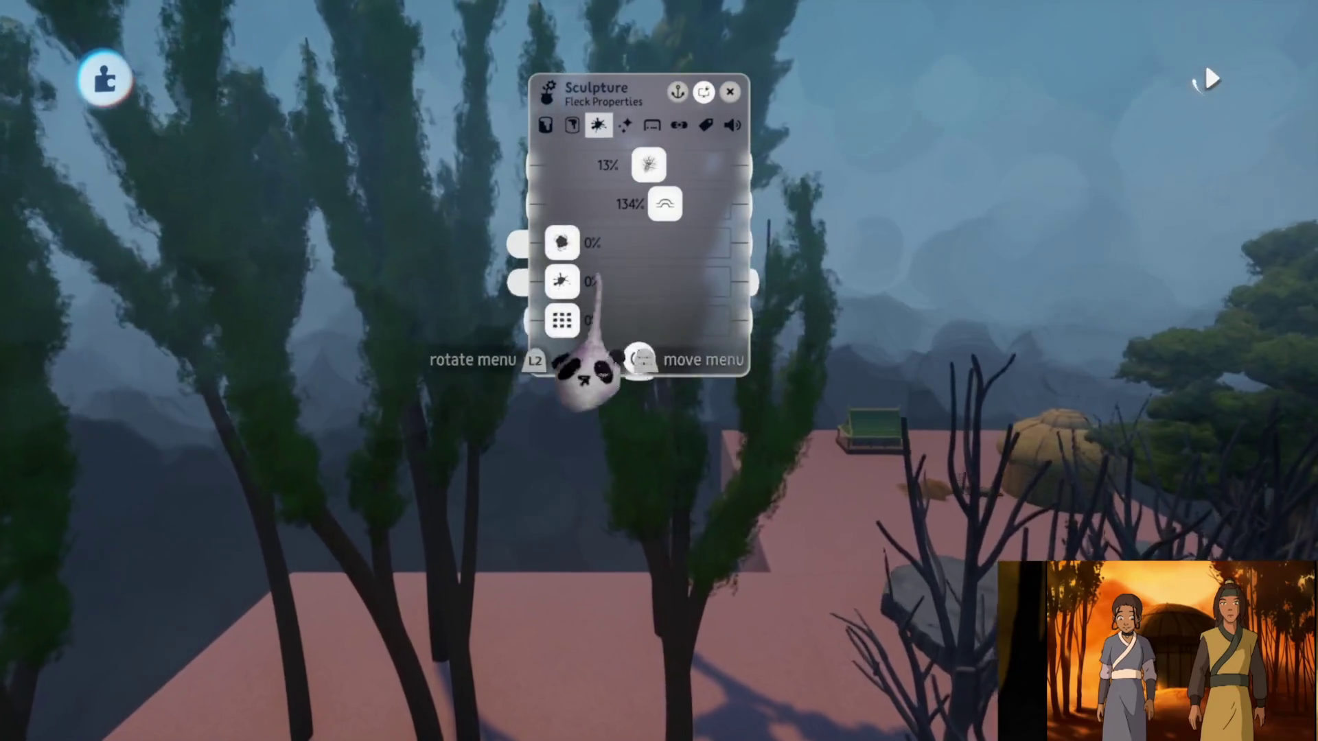
{"action": "left_click_drag", "start_coordinate": [665, 203], "coordinate": [902, 206]}
{"action": "key", "text": "Escape"}
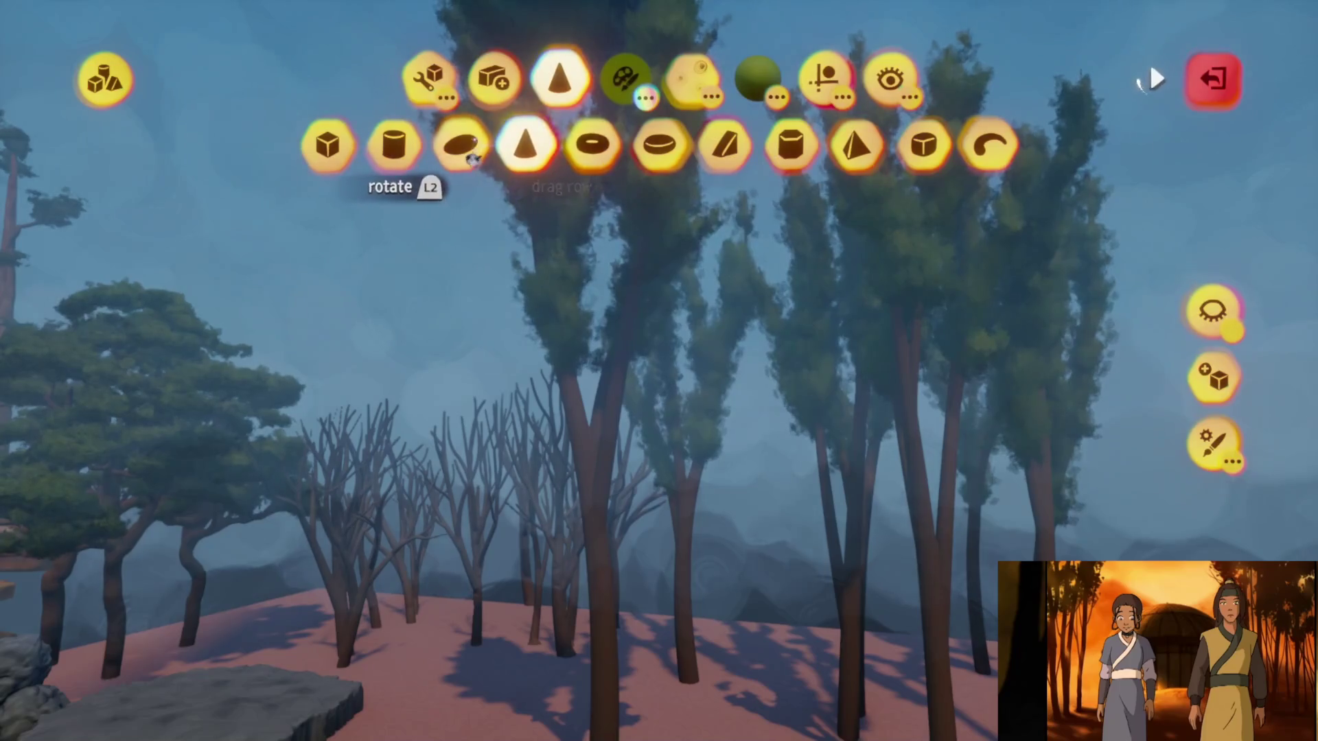
Stamp ellipsoid foliage clumps into the tree canopies, adjusting Blend Amount in the shape editor
{"action": "key", "text": "Left"}
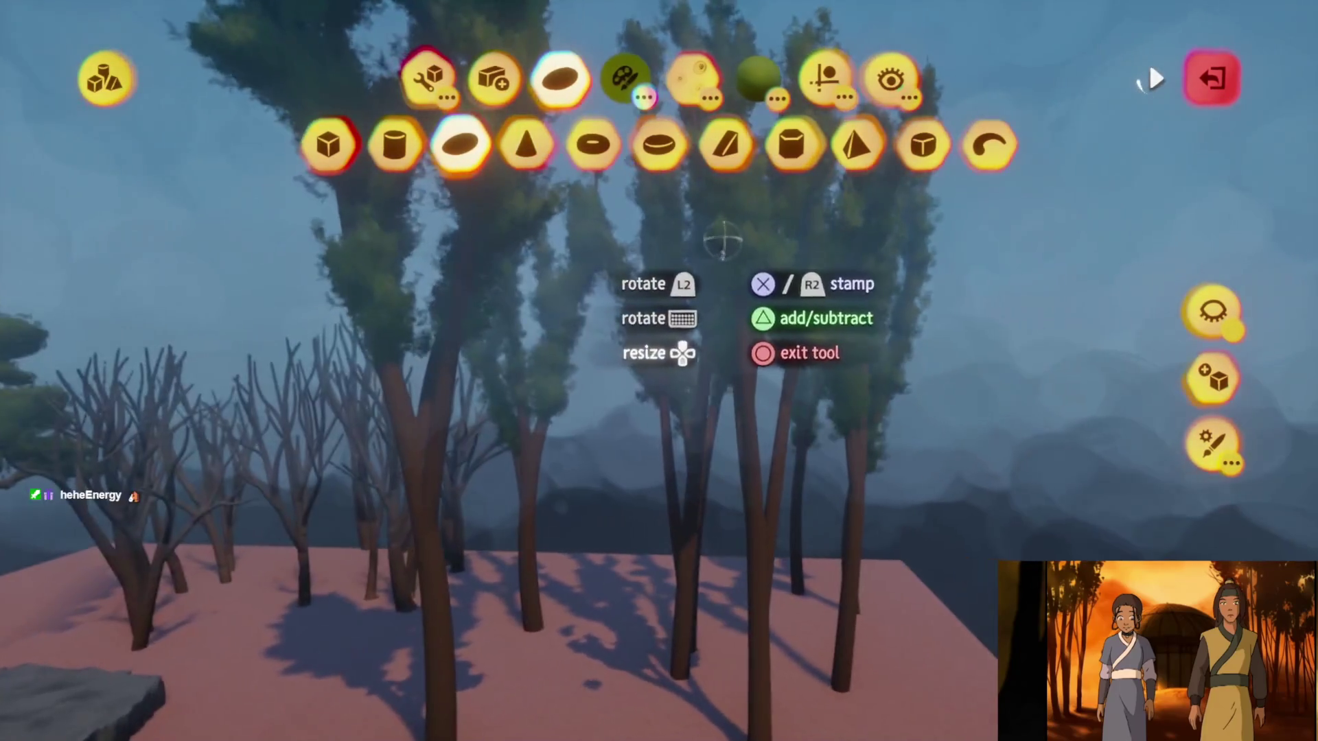
{"action": "key", "text": "Return"}
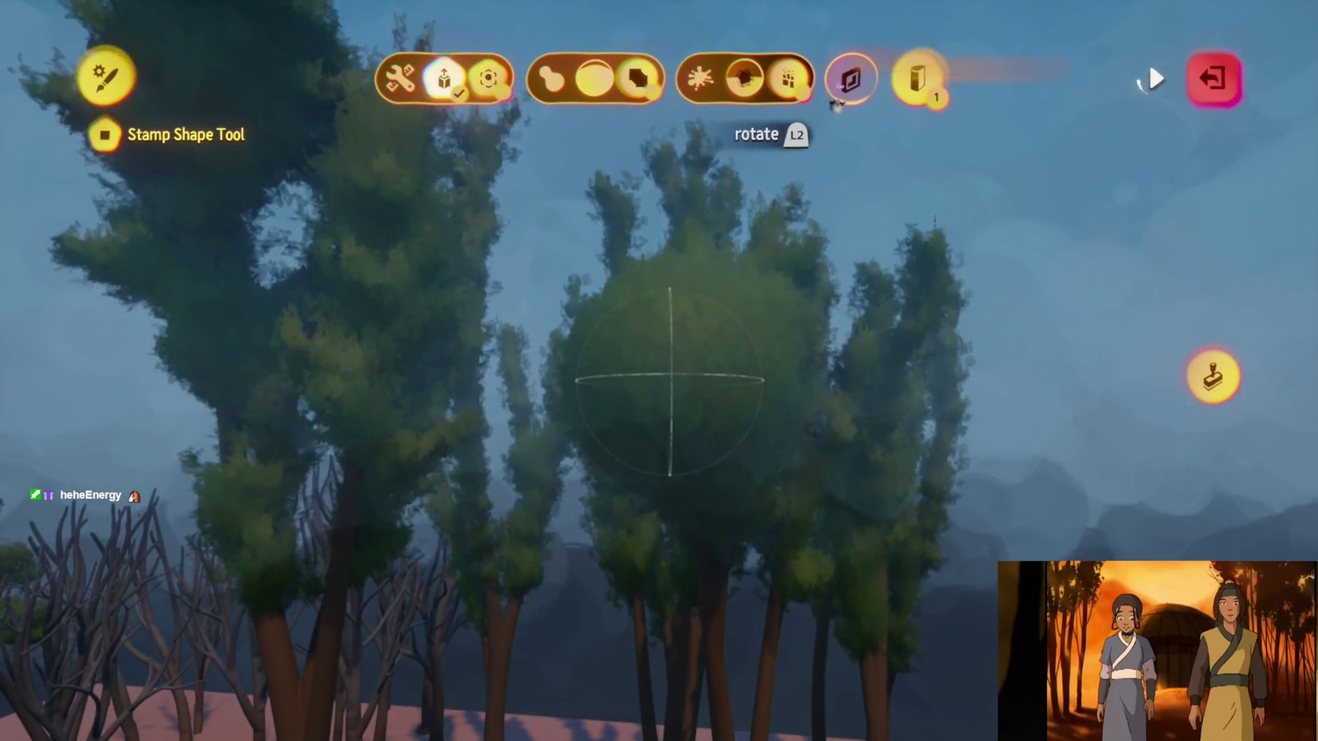
{"action": "key", "text": "Escape"}
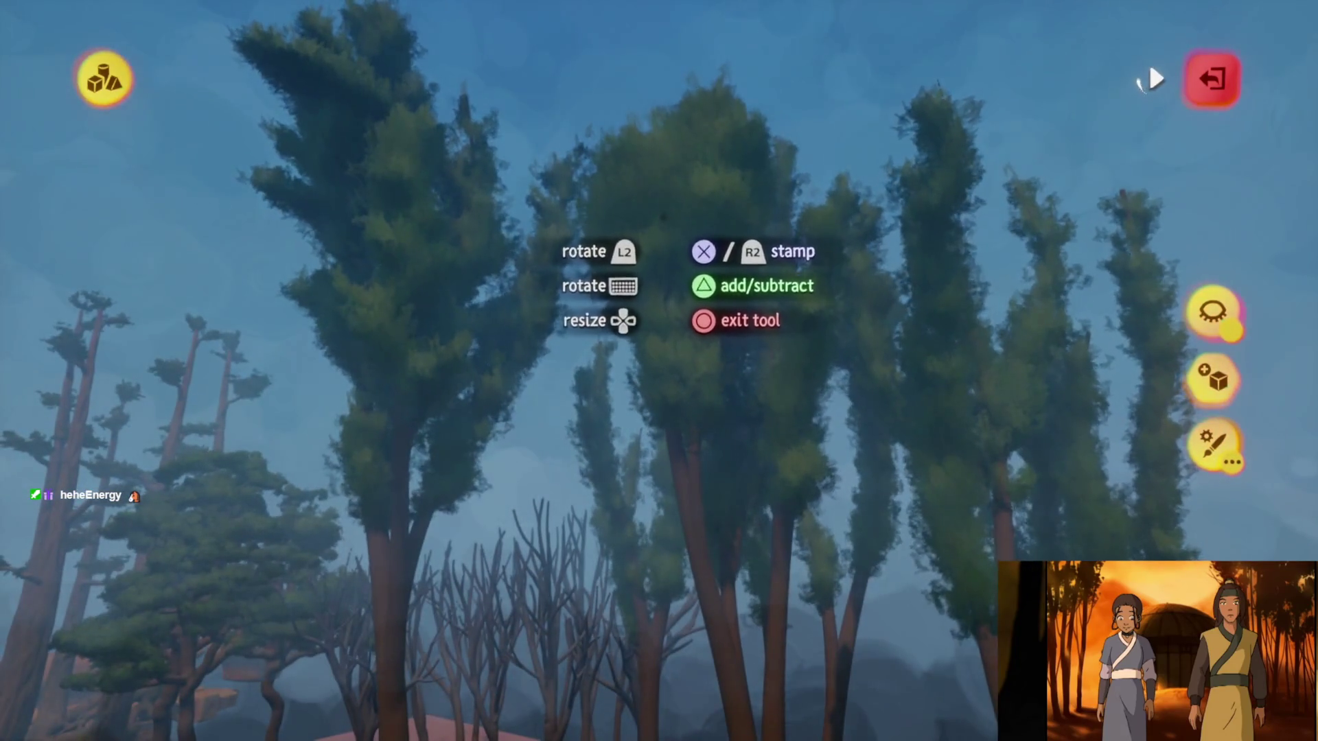
{"action": "key", "text": "Return"}
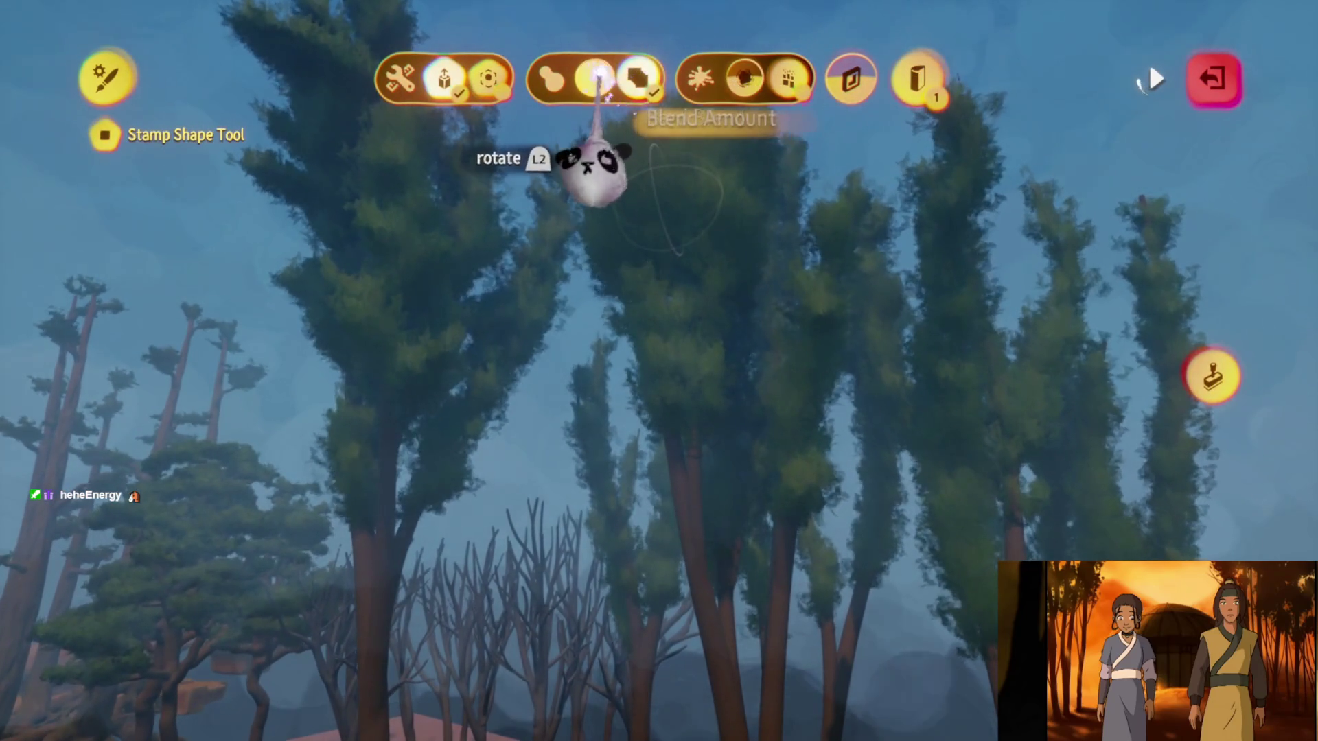
{"action": "key", "text": "Escape"}
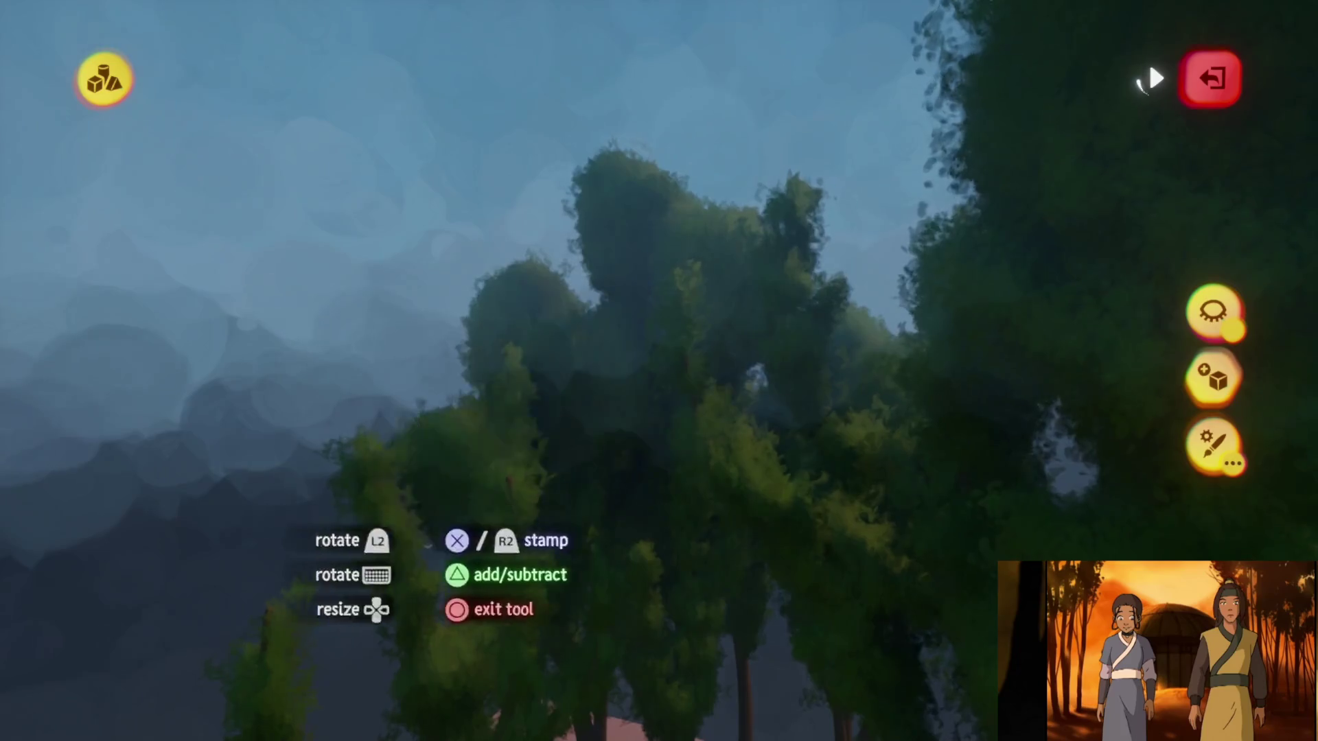
{"action": "mouse_move", "coordinate": [417, 506]}
{"action": "middle_mouse_down"}
{"action": "mouse_move", "coordinate": [540, 293]}
{"action": "mouse_move", "coordinate": [600, 343]}
{"action": "mouse_move", "coordinate": [601, 322]}
{"action": "mouse_move", "coordinate": [564, 459]}
{"action": "mouse_move", "coordinate": [519, 348]}
{"action": "mouse_move", "coordinate": [618, 337]}
{"action": "mouse_move", "coordinate": [594, 275]}
{"action": "mouse_move", "coordinate": [556, 515]}
{"action": "mouse_move", "coordinate": [562, 574]}
{"action": "mouse_move", "coordinate": [572, 547]}
{"action": "mouse_move", "coordinate": [545, 538]}
{"action": "mouse_move", "coordinate": [556, 282]}
{"action": "mouse_move", "coordinate": [526, 254]}
{"action": "mouse_move", "coordinate": [580, 340]}
{"action": "mouse_move", "coordinate": [602, 254]}
{"action": "mouse_move", "coordinate": [528, 425]}
{"action": "mouse_move", "coordinate": [569, 432]}
{"action": "mouse_move", "coordinate": [559, 401]}
{"action": "mouse_move", "coordinate": [604, 279]}
{"action": "mouse_move", "coordinate": [561, 464]}
{"action": "mouse_move", "coordinate": [596, 432]}
{"action": "mouse_move", "coordinate": [595, 485]}
{"action": "mouse_move", "coordinate": [580, 443]}
{"action": "middle_mouse_up"}
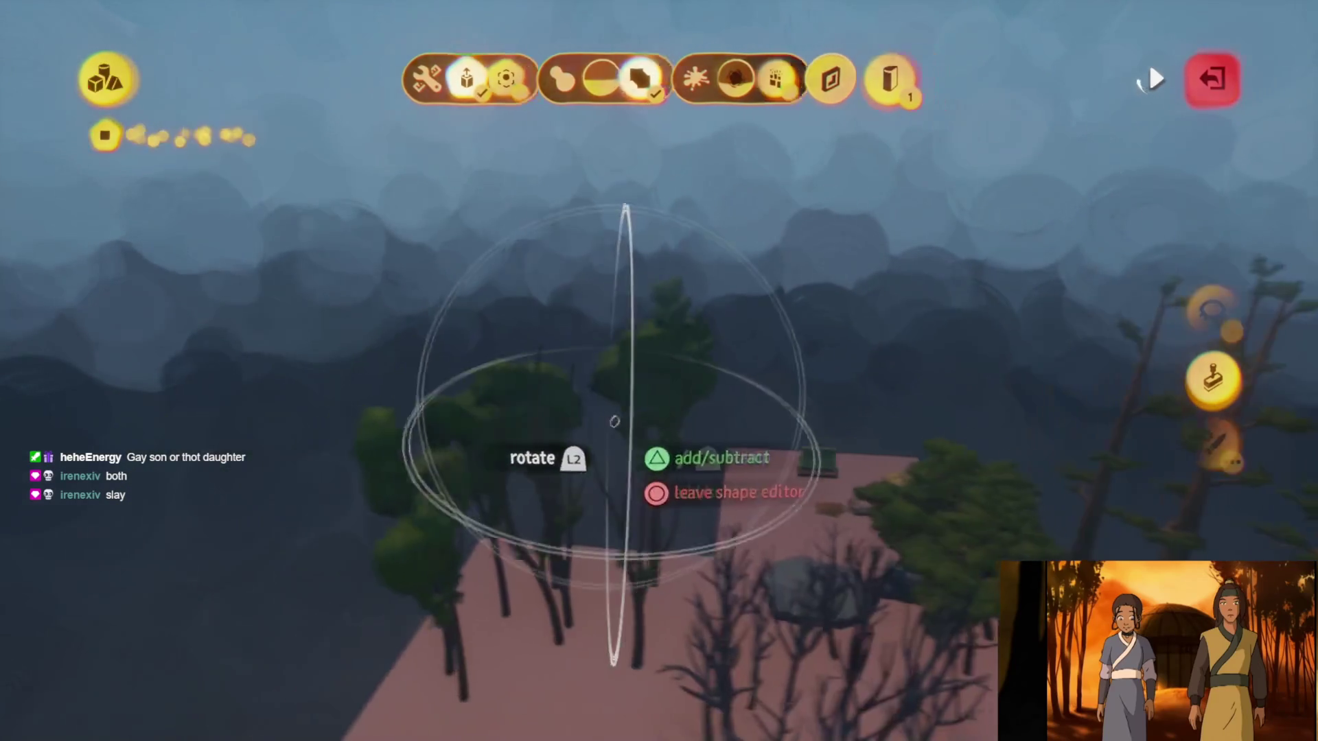
Tweak Blend Amount, check Guides, and resume stamping foliage onto the cluster by the hut
{"action": "key", "text": "Escape"}
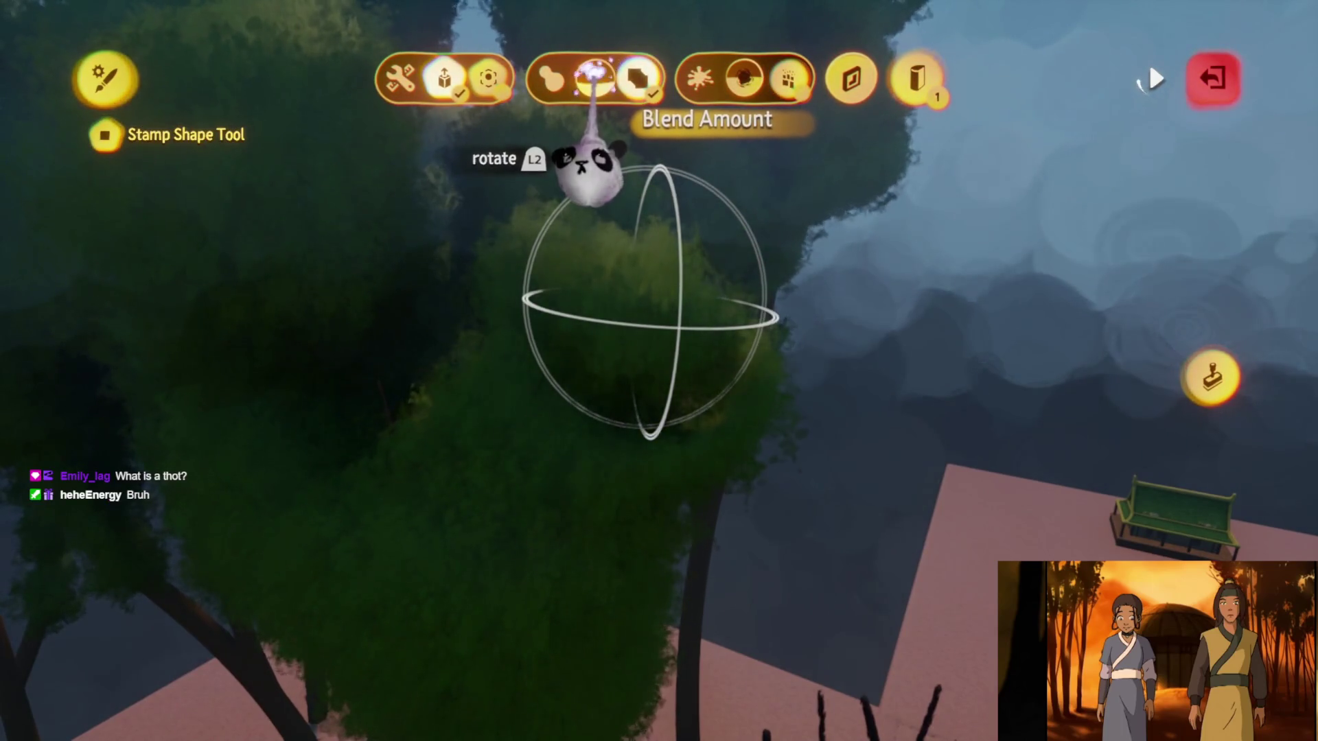
{"action": "key", "text": "Escape"}
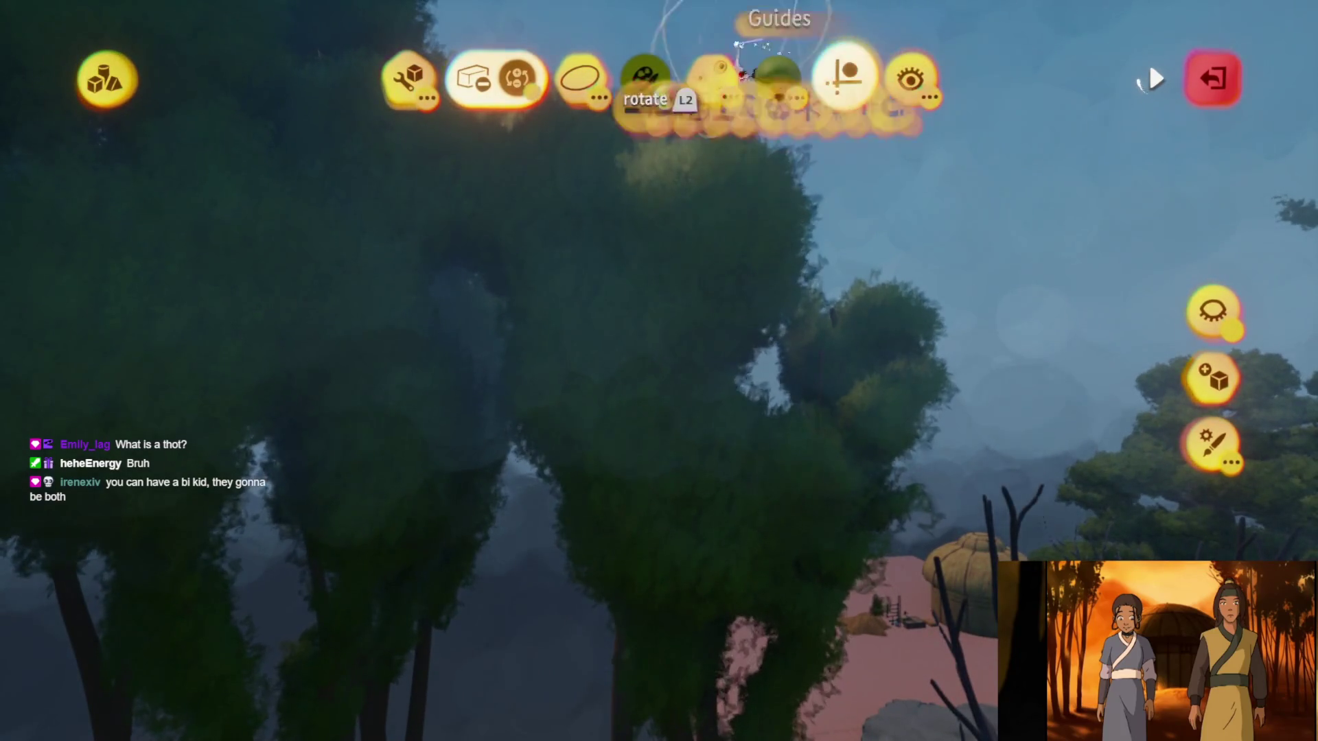
{"action": "key", "text": "Escape"}
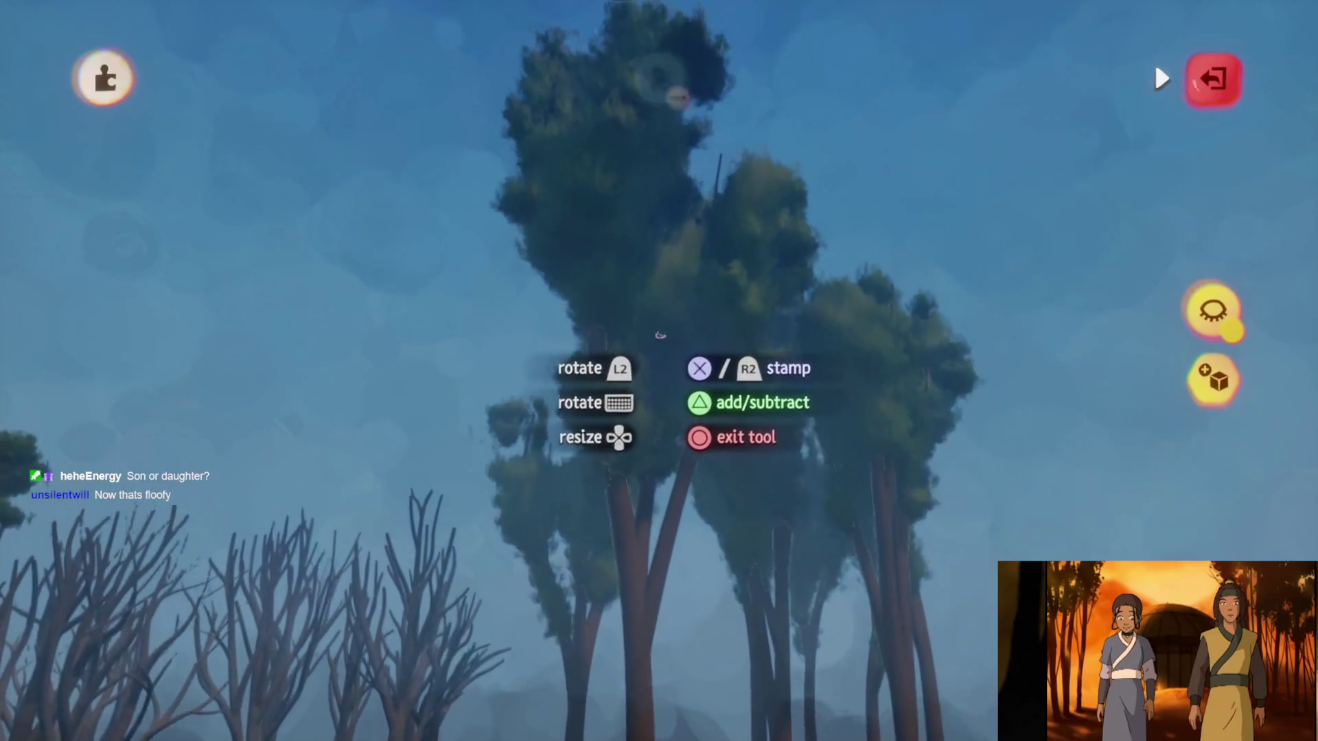
Leave sculpt mode to review the filled-out canopy beside the pink block
{"action": "key", "text": "Escape"}
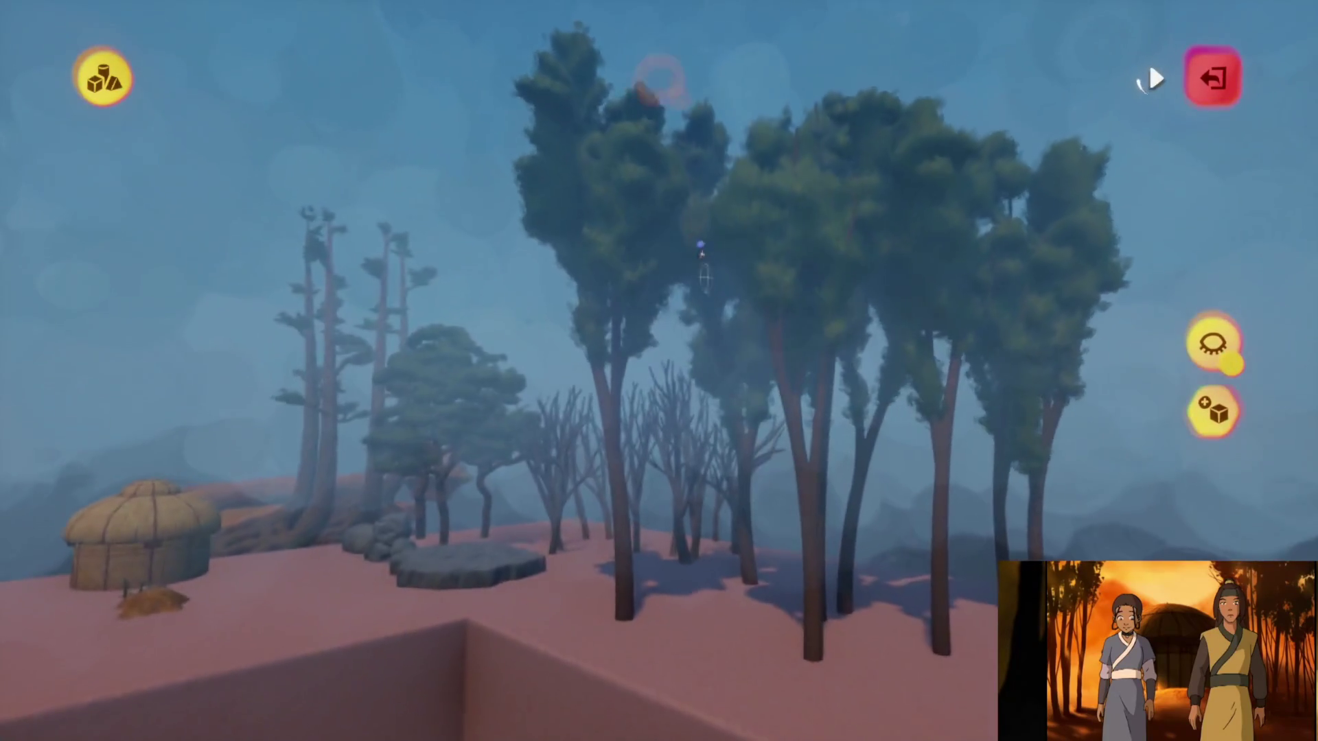
Bring up the stamp shapes palette for adding foliage to the tree row
{"action": "key", "text": "Tab"}
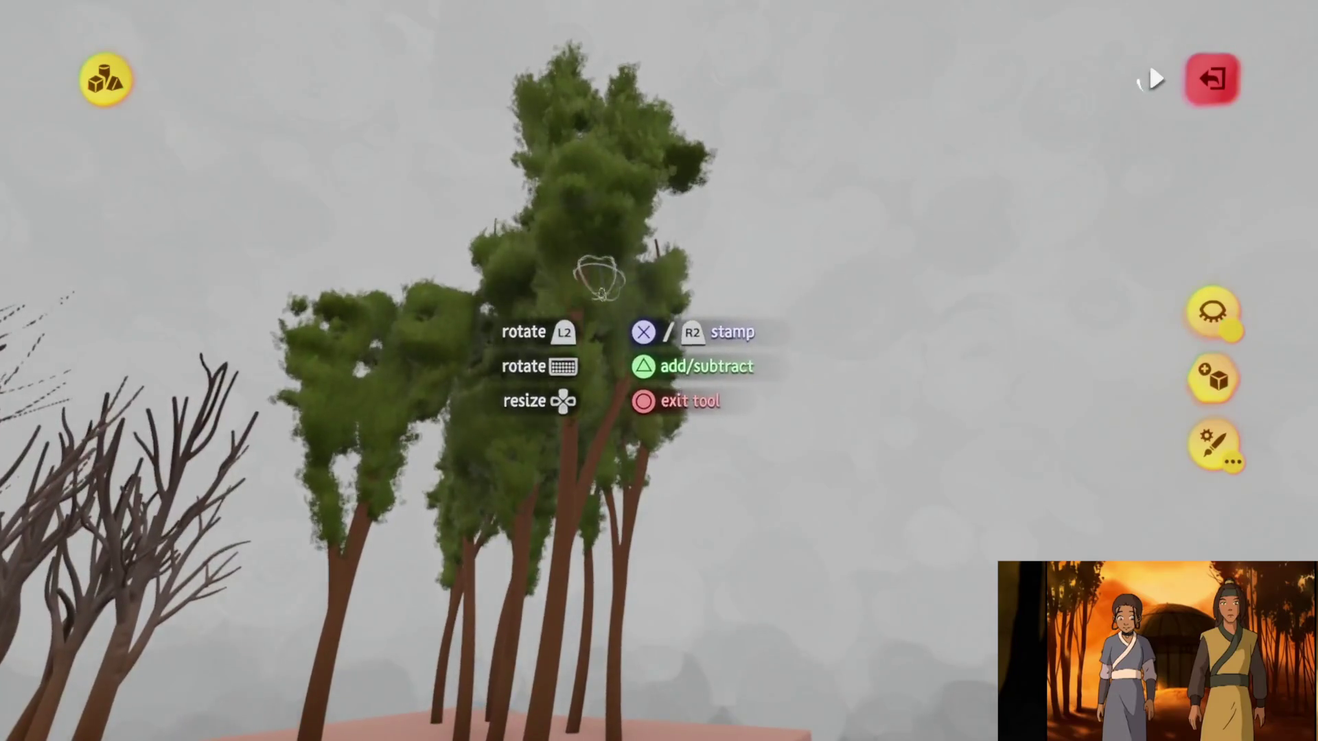
Finish stamping foliage onto the next tree group and leave sculpt mode
{"action": "key", "text": "Escape"}
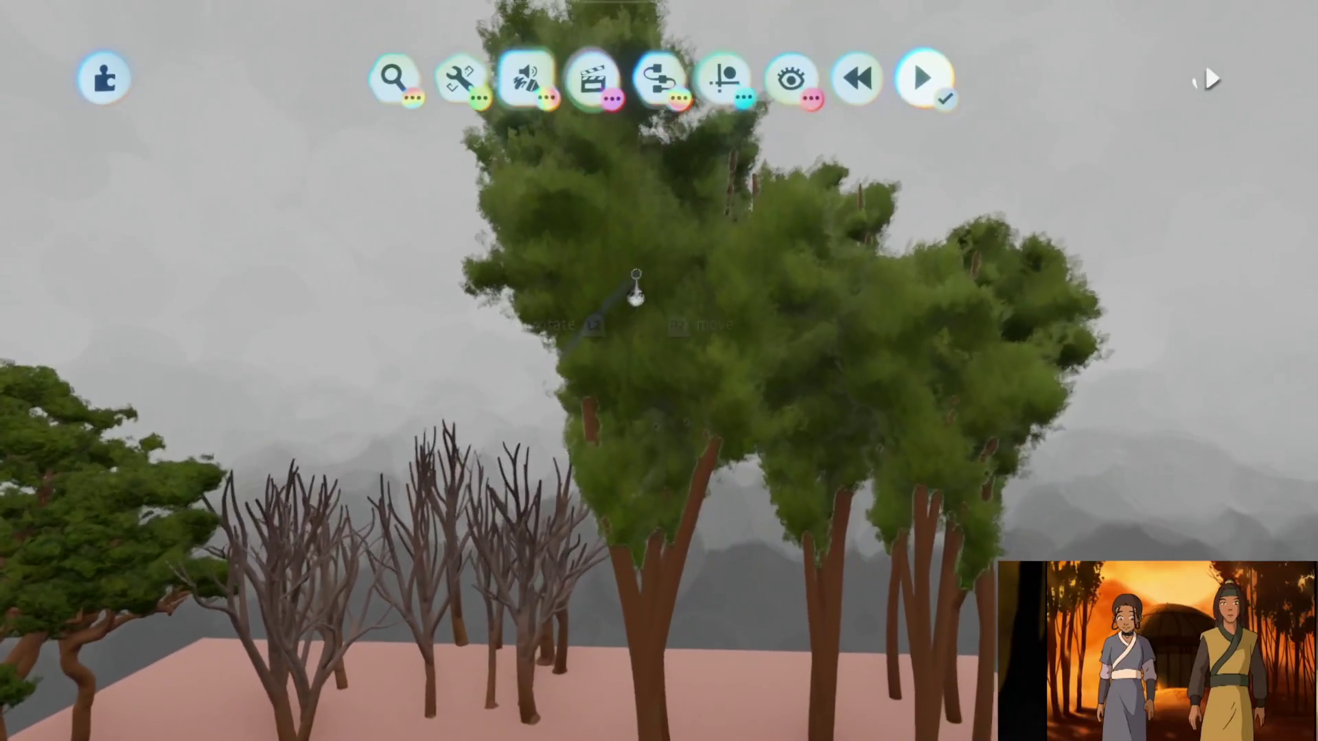
Lower the tree sculpture's inner property value from 115% to 105% in its tweak menu
{"action": "left_click", "coordinate": [648, 318]}
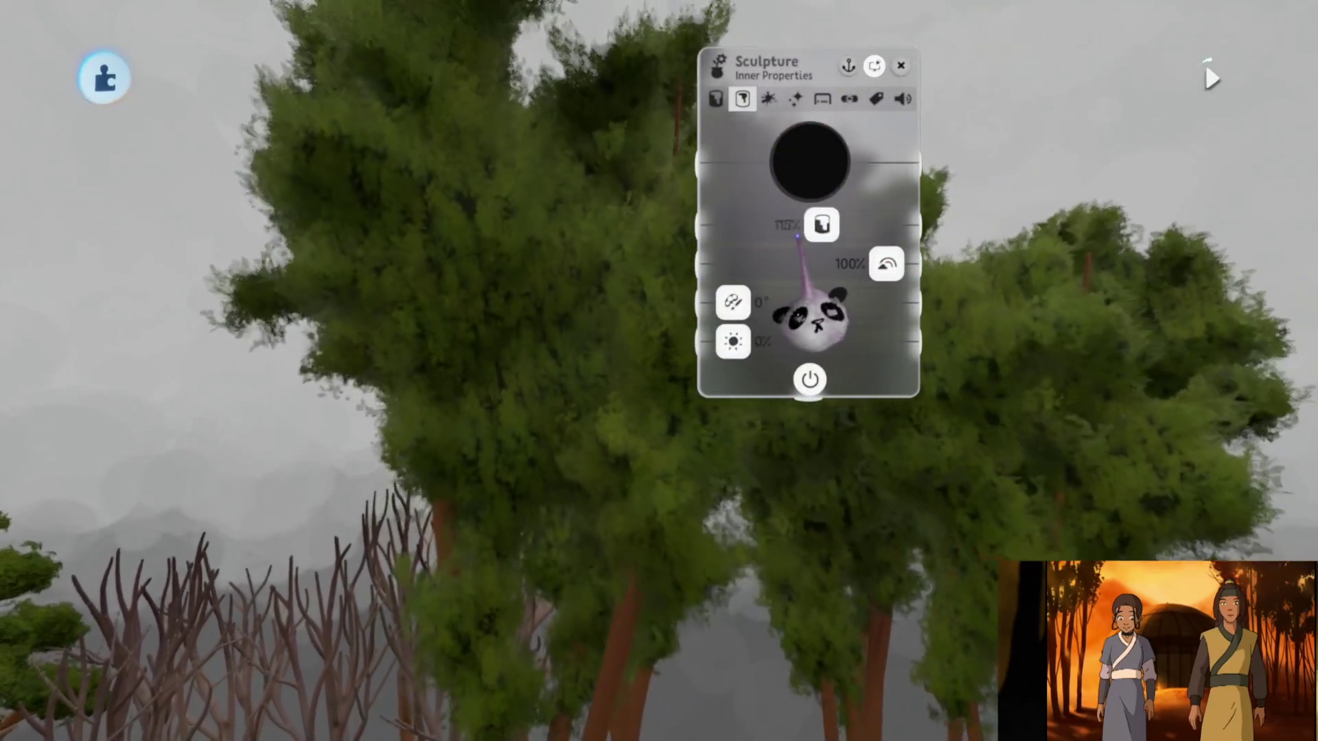
{"action": "left_click_drag", "start_coordinate": [821, 225], "coordinate": [811, 225]}
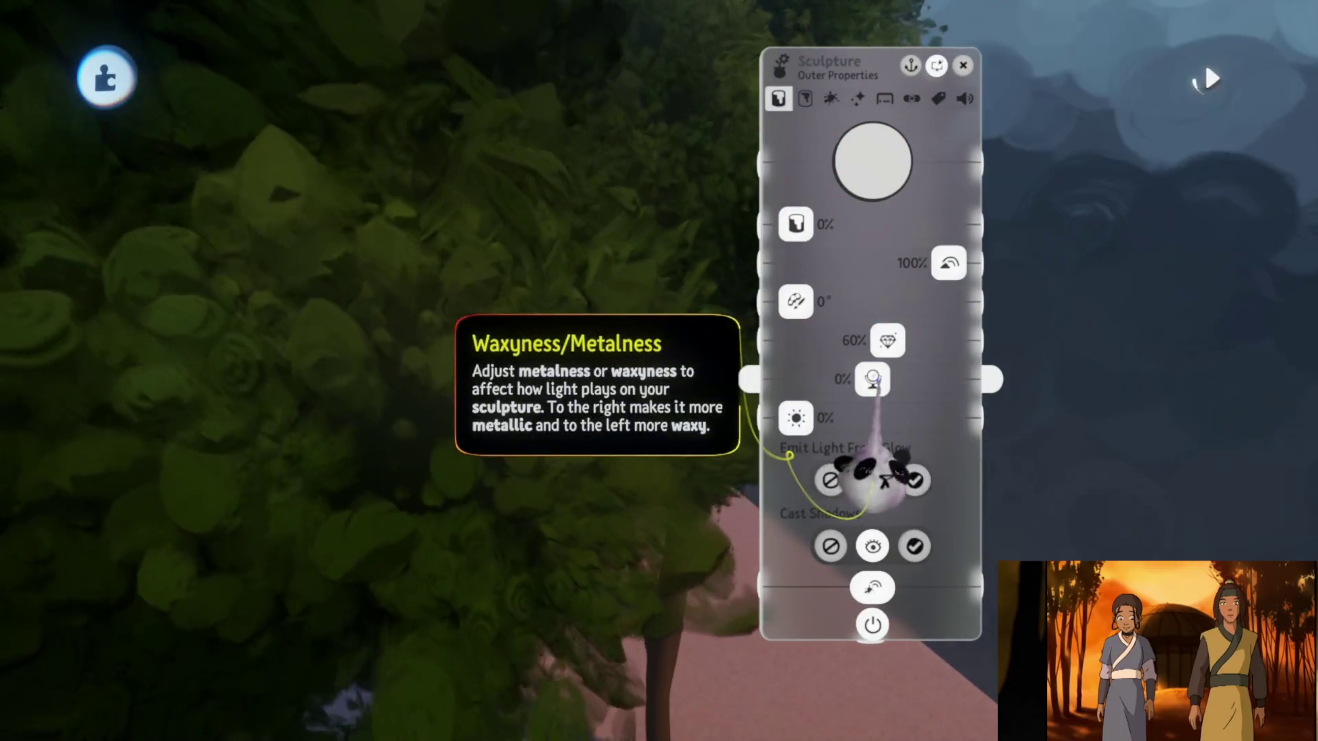
{"action": "key", "text": "Escape"}
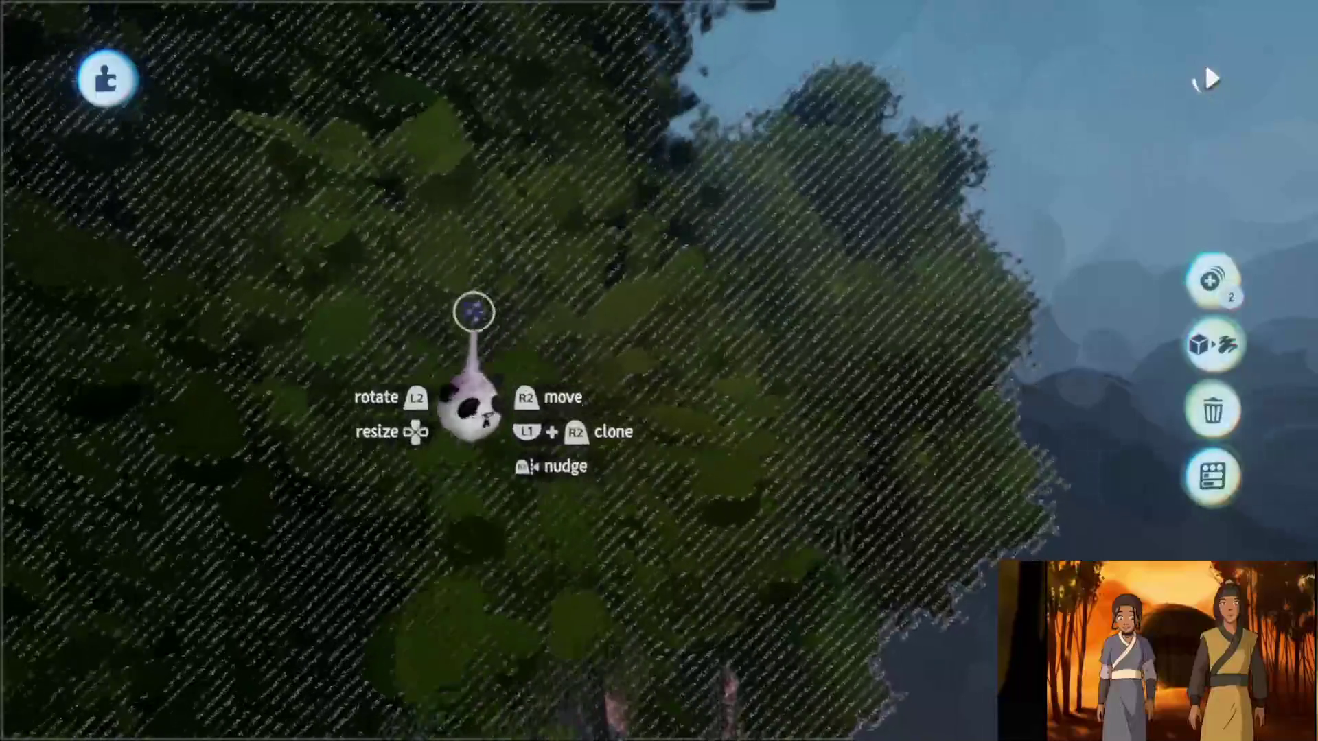
{"action": "key", "text": "Return"}
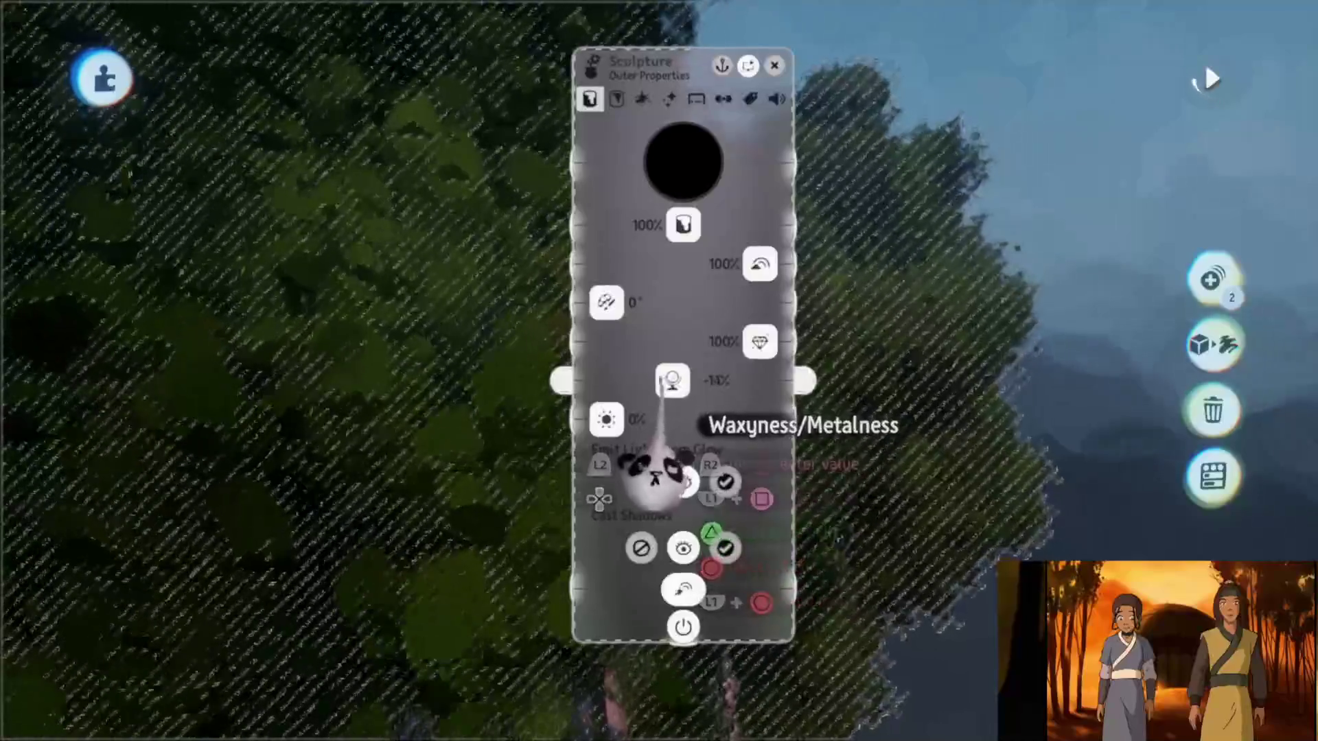
{"action": "key", "text": "Escape"}
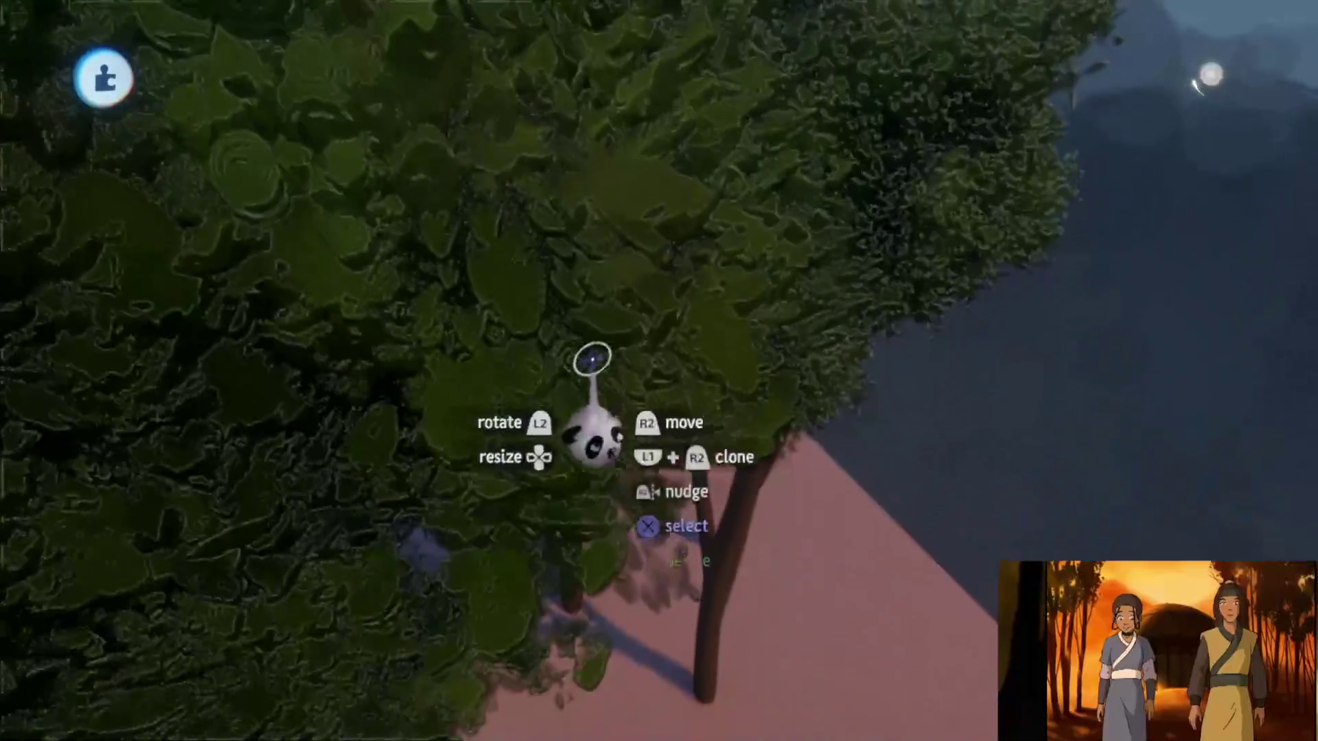
{"action": "key", "text": "Return"}
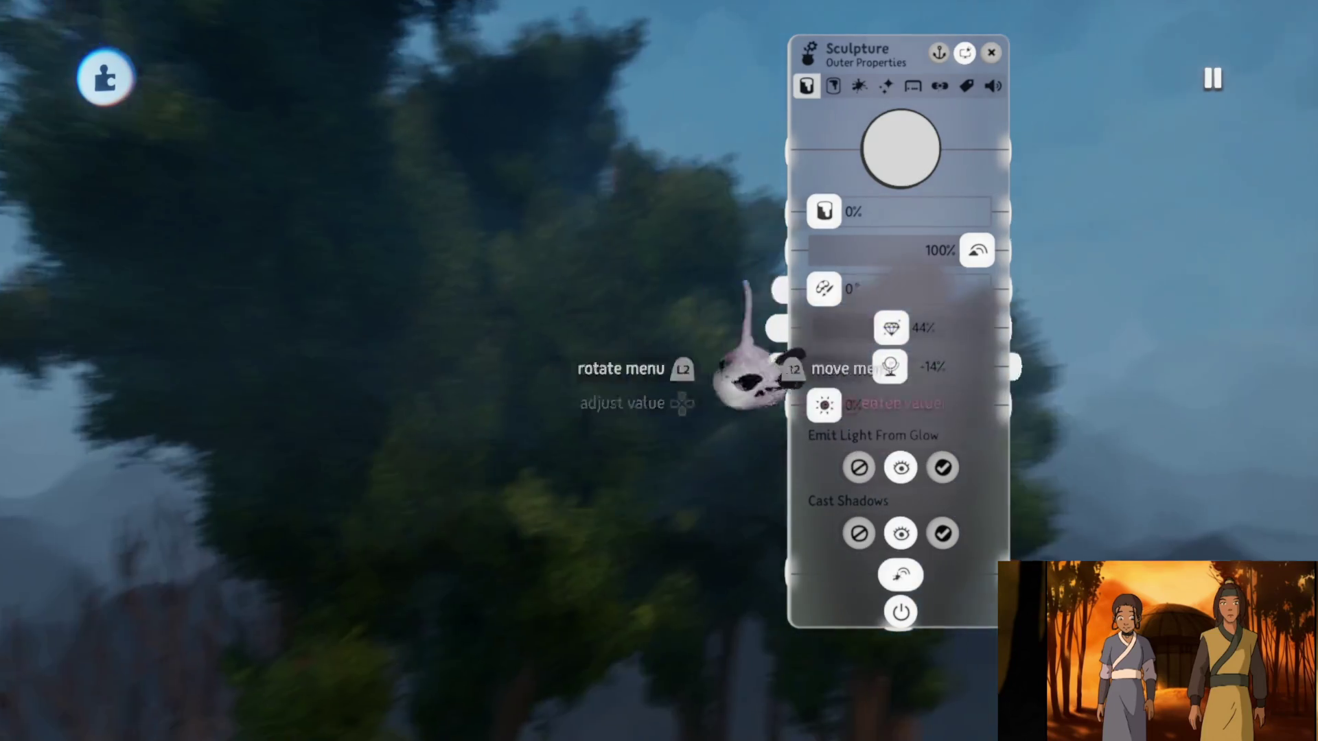
{"action": "middle_click_drag", "start_coordinate": [886, 413], "coordinate": [628, 168]}
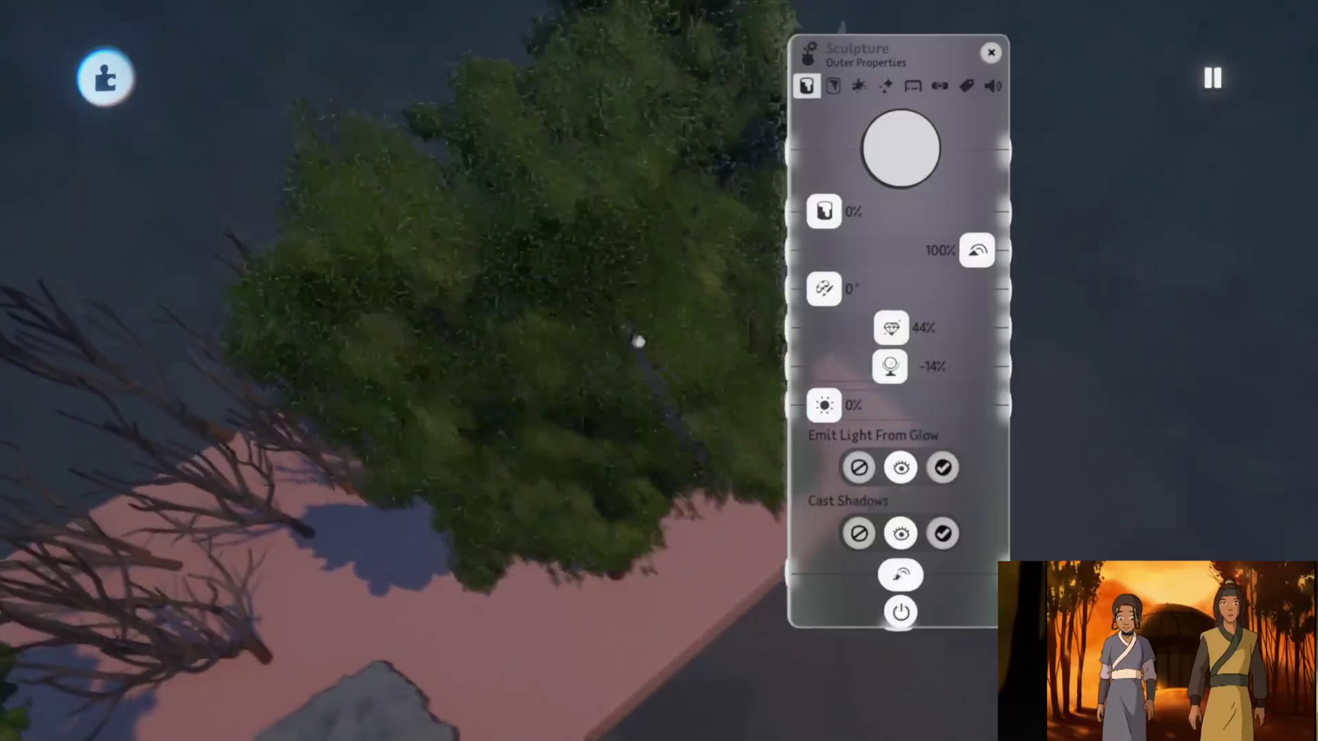
{"action": "middle_click_drag", "start_coordinate": [687, 219], "coordinate": [629, 269]}
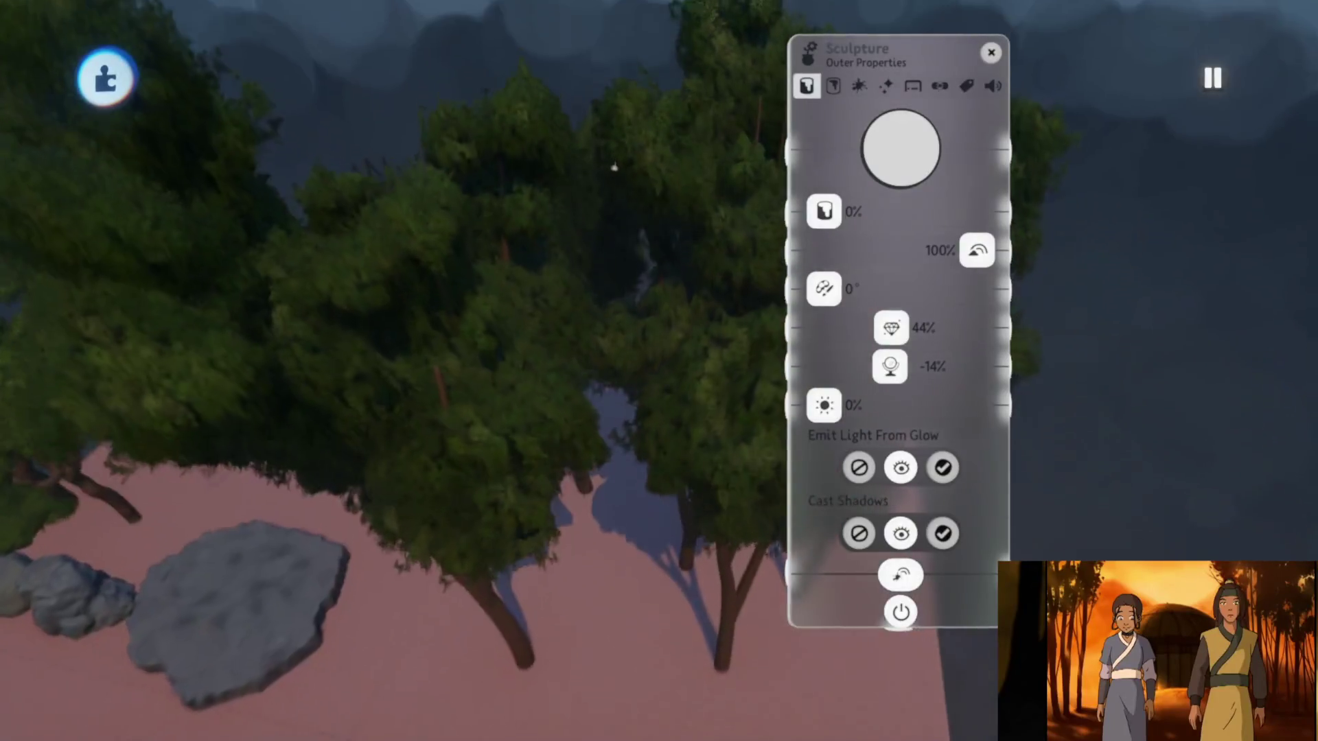
{"action": "key", "text": "Escape"}
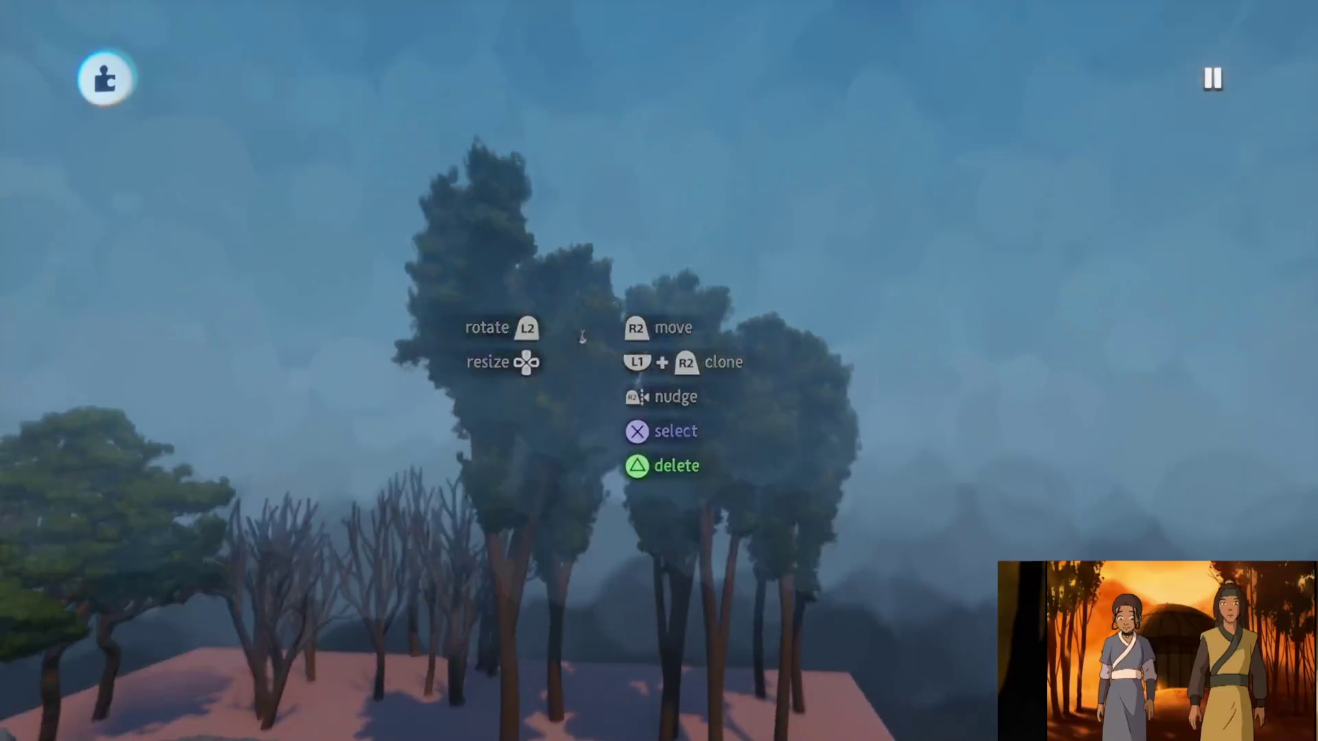
{"action": "middle_click_drag", "start_coordinate": [455, 354], "coordinate": [581, 338]}
{"action": "scroll", "coordinate": [582, 339], "scroll_direction": "up", "scroll_amount": 5}
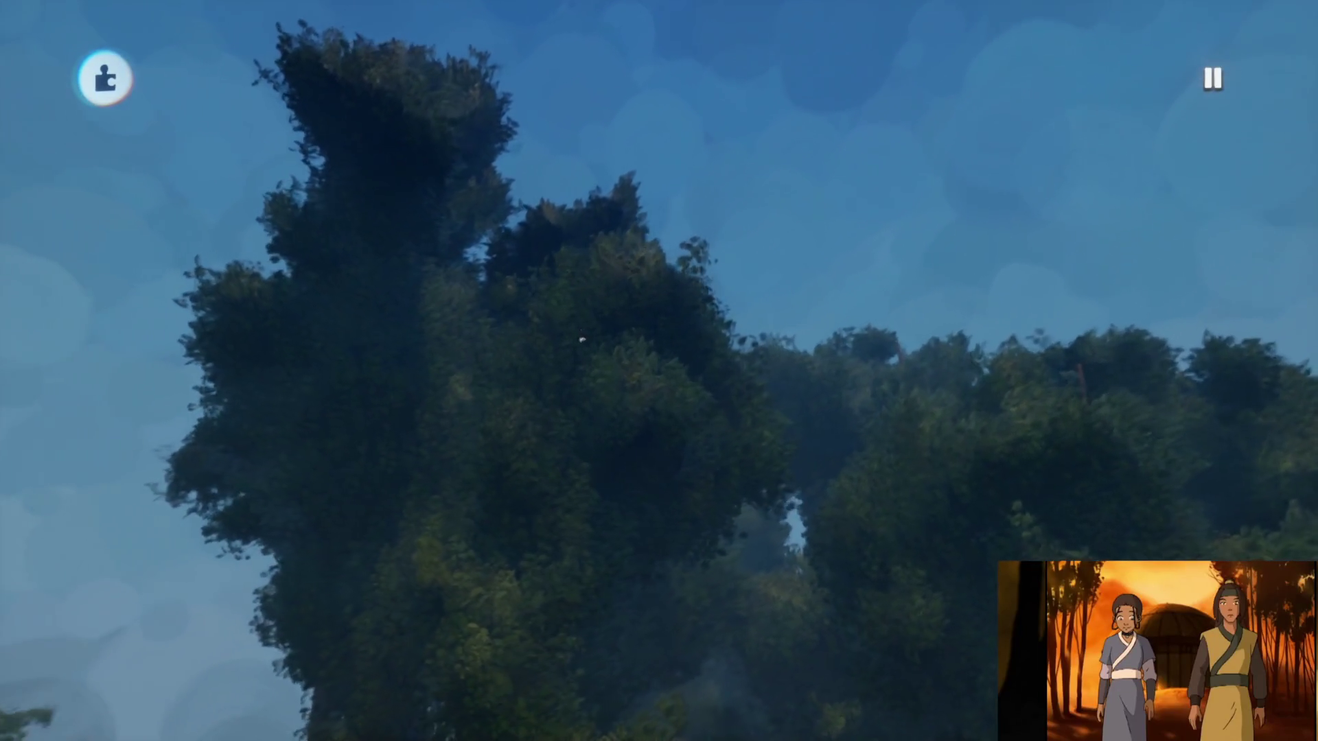
{"action": "scroll", "coordinate": [622, 341], "scroll_direction": "up", "scroll_amount": 3}
{"action": "scroll", "coordinate": [618, 308], "scroll_direction": "up", "scroll_amount": 3}
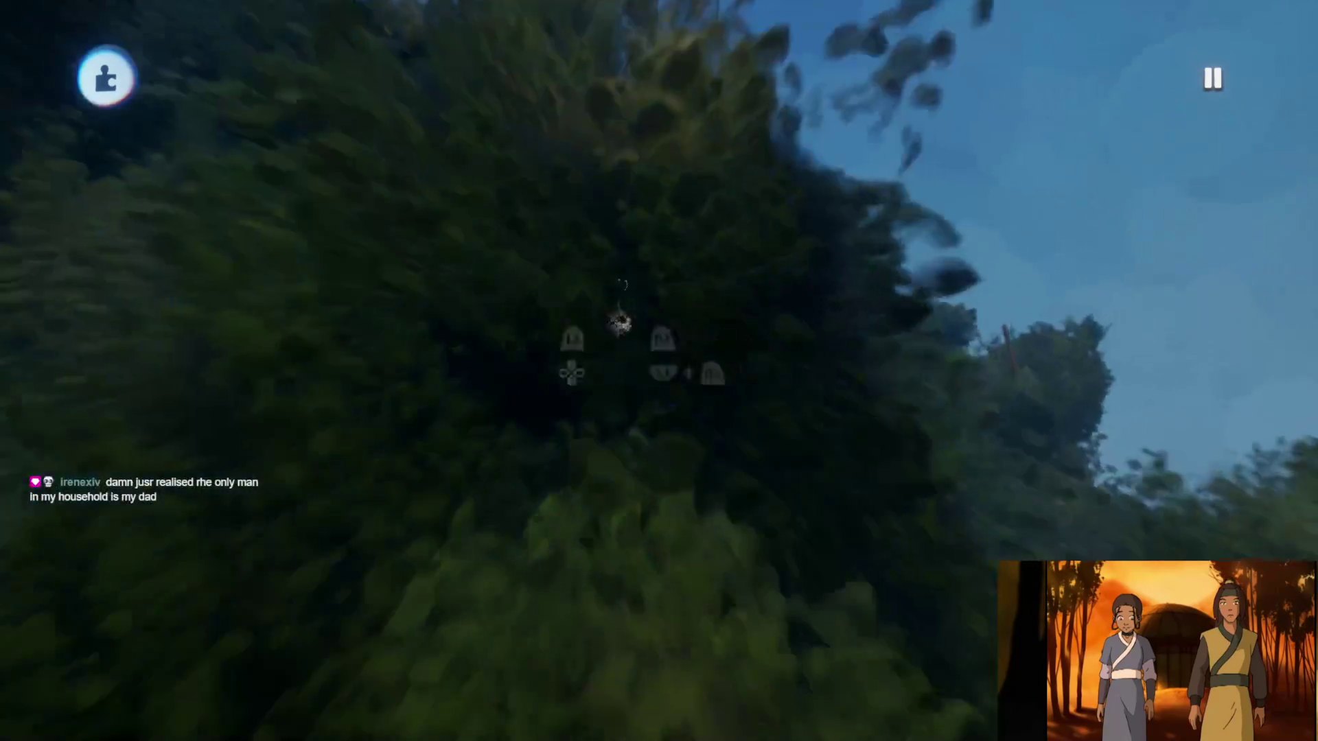
{"action": "scroll", "coordinate": [621, 258], "scroll_direction": "up", "scroll_amount": 2}
{"action": "left_click", "coordinate": [631, 266]}
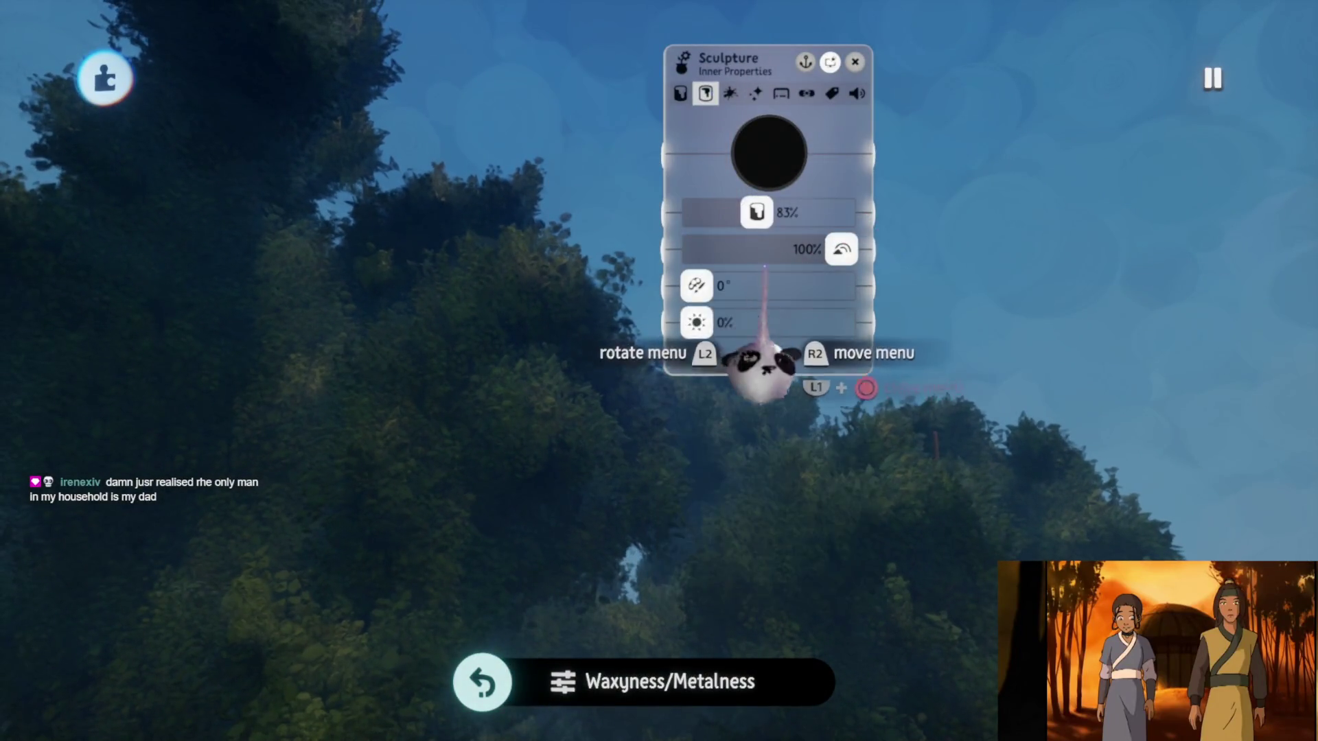
{"action": "key", "text": "Escape"}
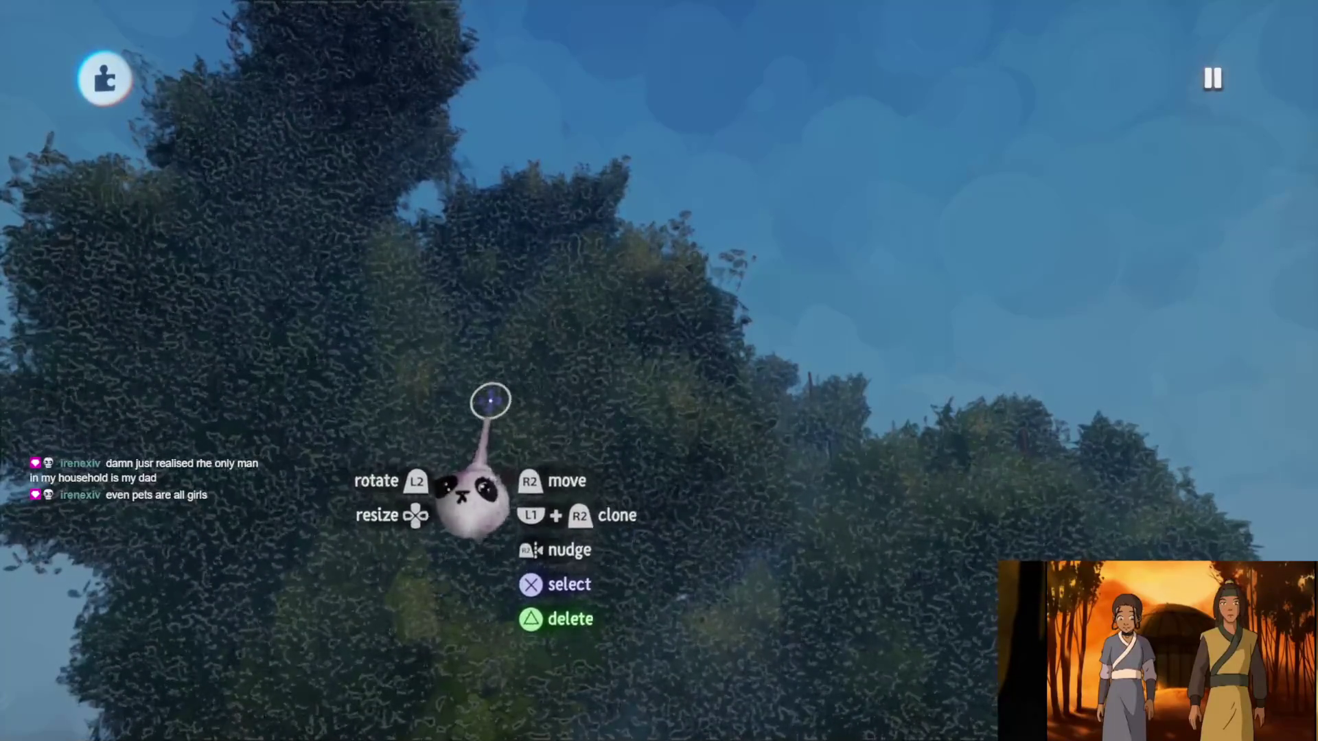
{"action": "middle_click_drag", "start_coordinate": [504, 443], "coordinate": [598, 354]}
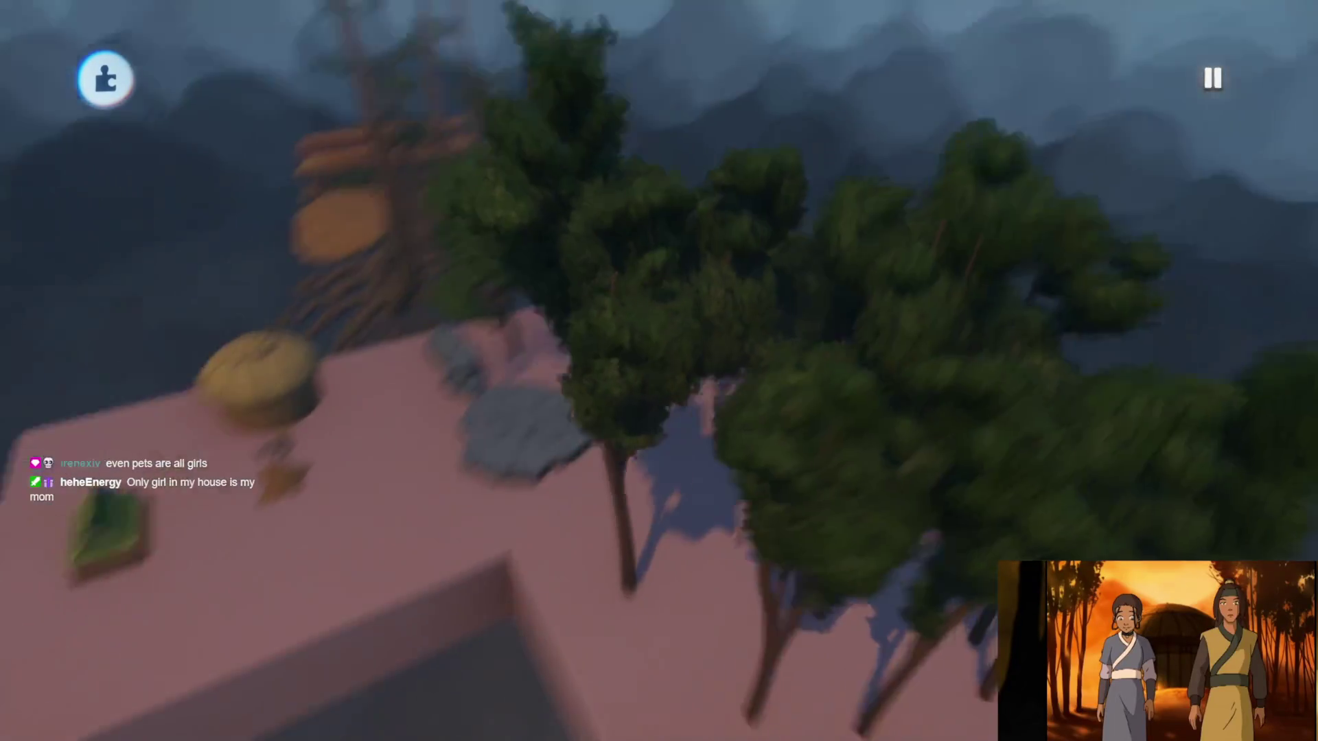
Move the view down to the trees on the pink ground and start sculpting the tree
{"action": "mouse_move", "coordinate": [598, 354]}
{"action": "middle_mouse_down"}
{"action": "mouse_move", "coordinate": [594, 177]}
{"action": "mouse_move", "coordinate": [603, 345]}
{"action": "middle_mouse_up"}
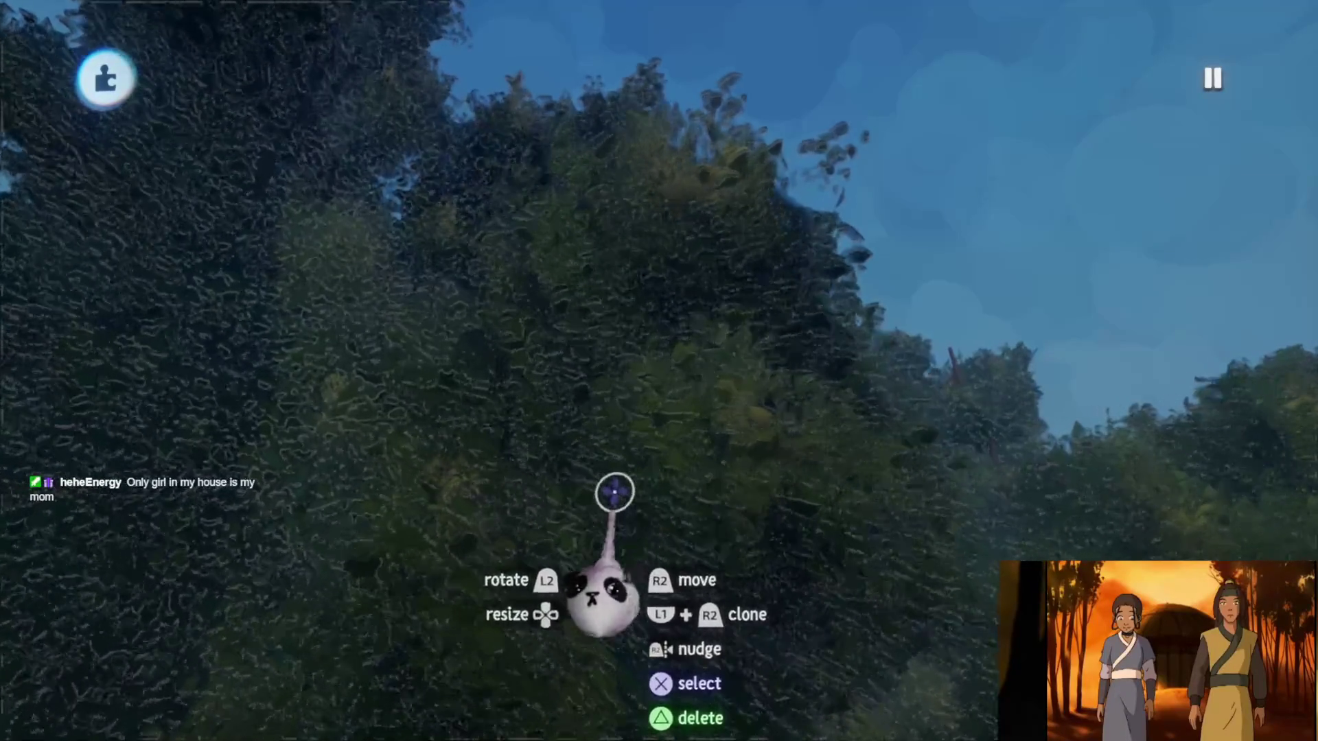
{"action": "middle_click_drag", "start_coordinate": [614, 492], "coordinate": [617, 471]}
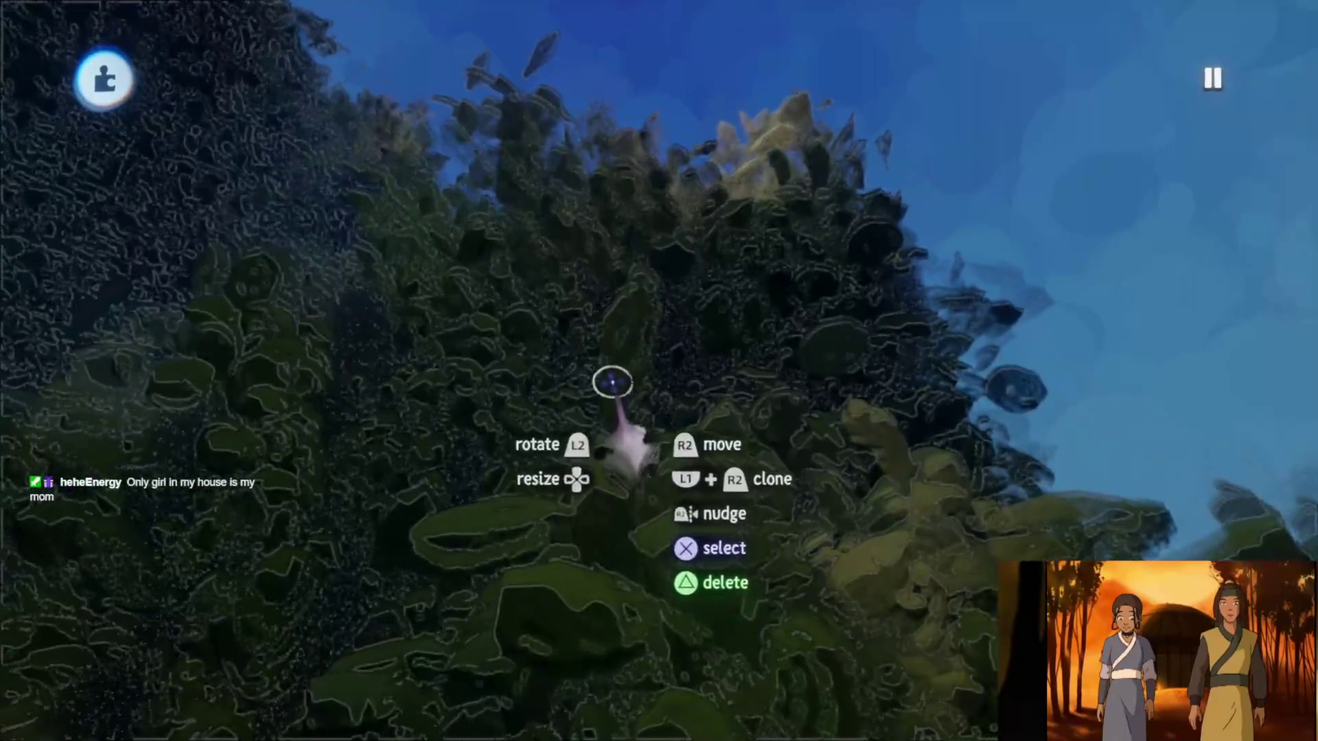
{"action": "mouse_move", "coordinate": [613, 383]}
{"action": "middle_mouse_down"}
{"action": "mouse_move", "coordinate": [660, 371]}
{"action": "mouse_move", "coordinate": [629, 479]}
{"action": "middle_mouse_up"}
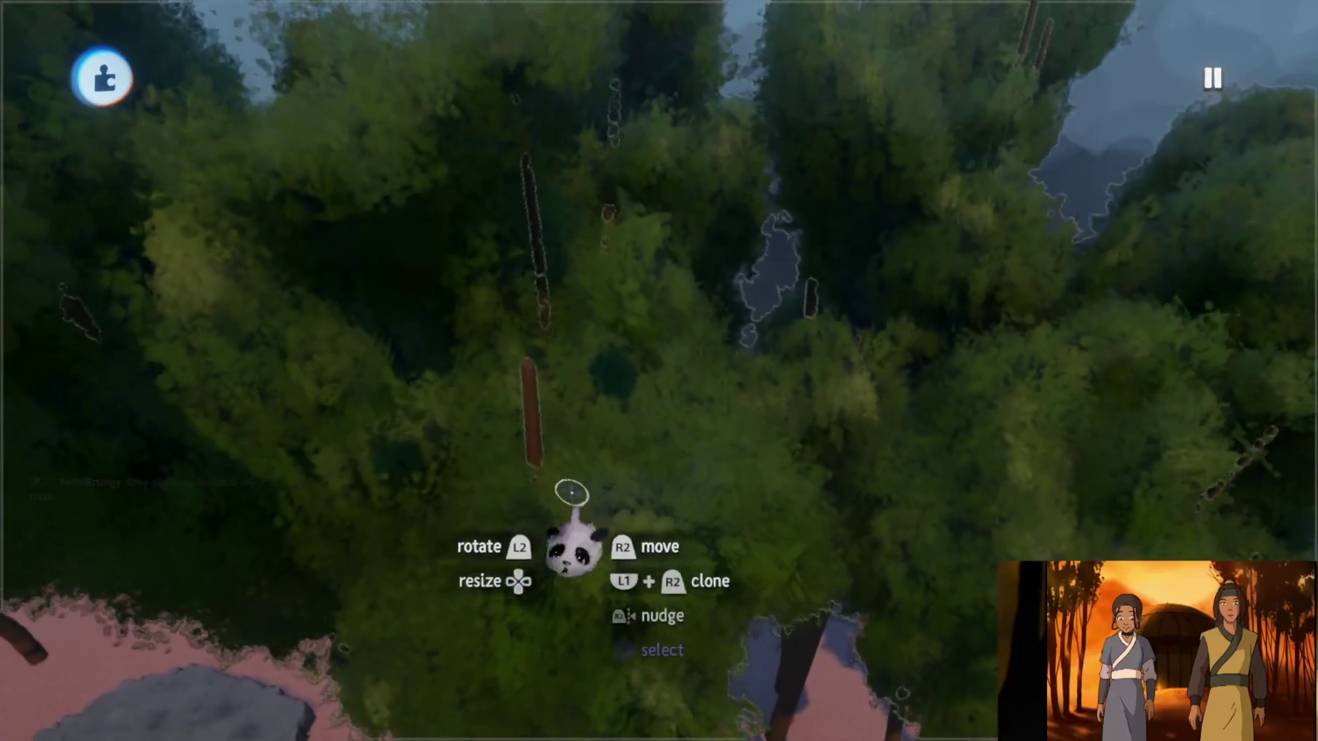
{"action": "key", "text": "Tab"}
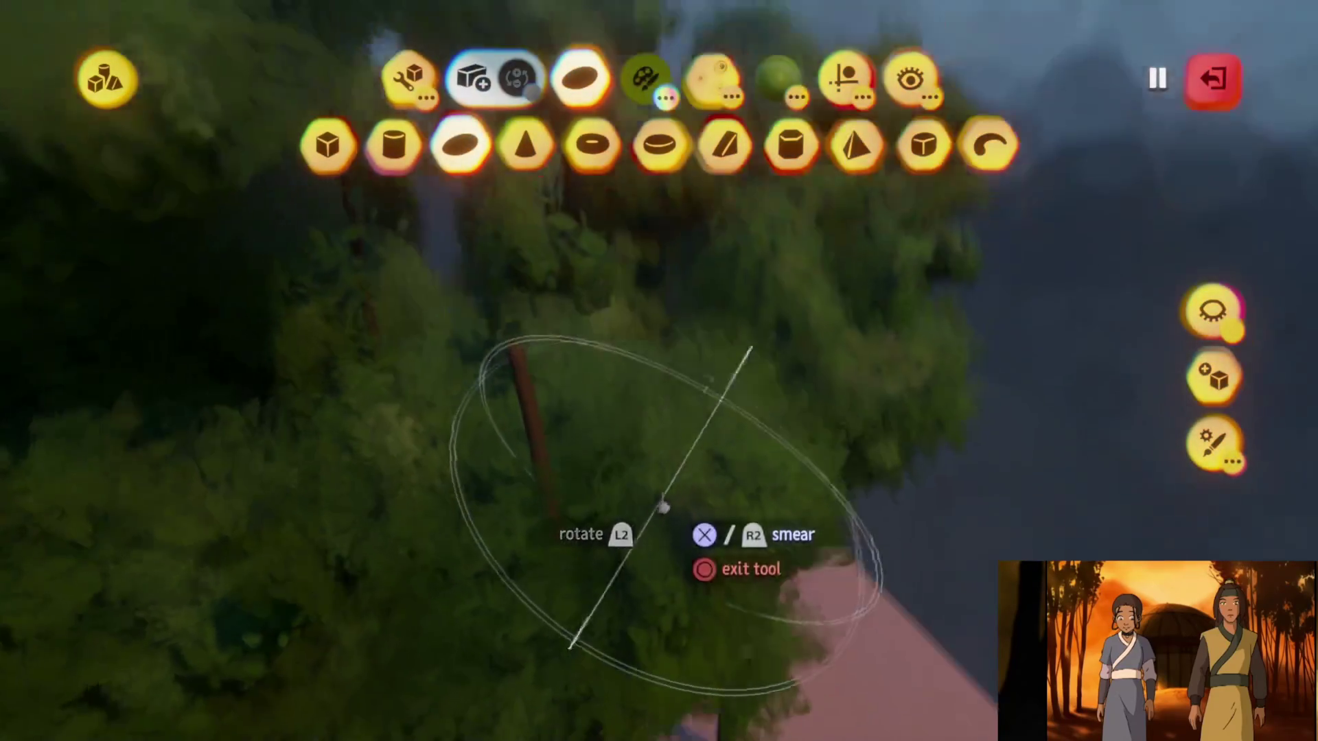
Leave and re-enter sculpt mode on the tree, tilting the view toward the sky
{"action": "middle_click_drag", "start_coordinate": [629, 479], "coordinate": [614, 490]}
{"action": "key", "text": "Escape"}
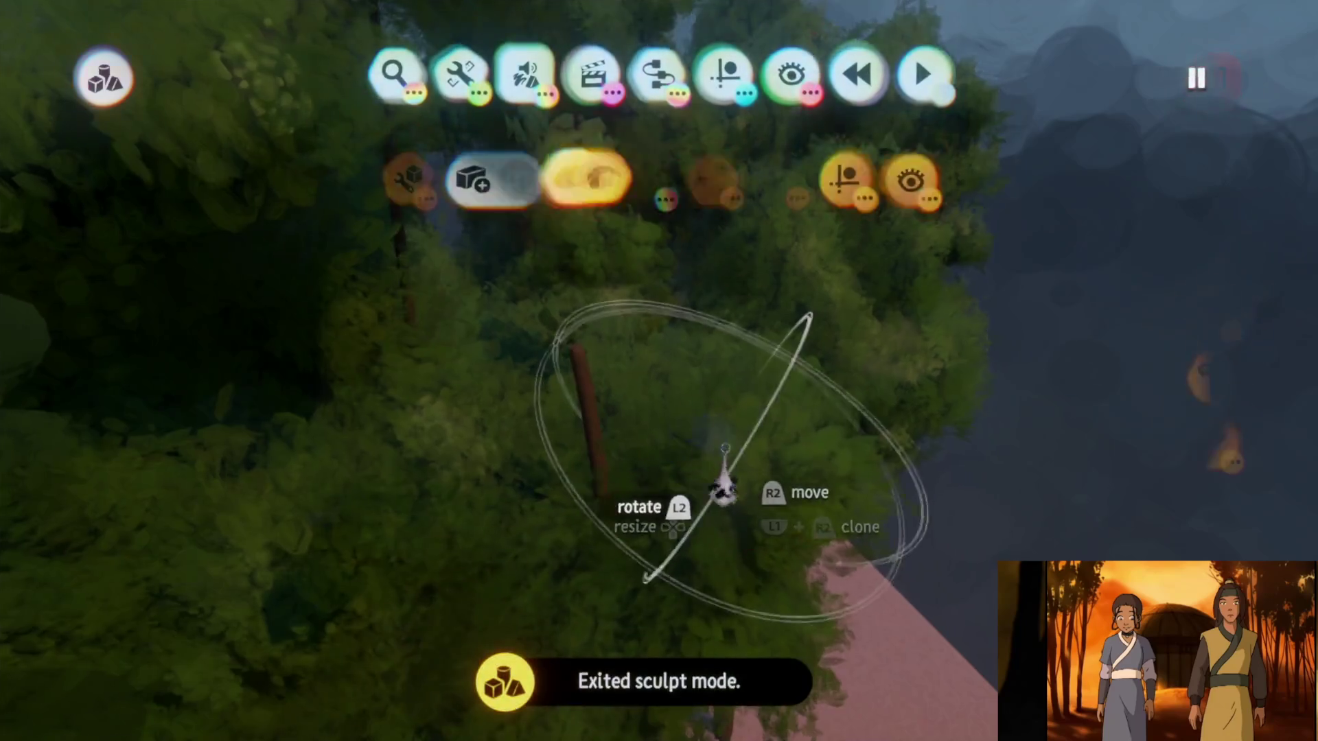
{"action": "left_click", "coordinate": [589, 177]}
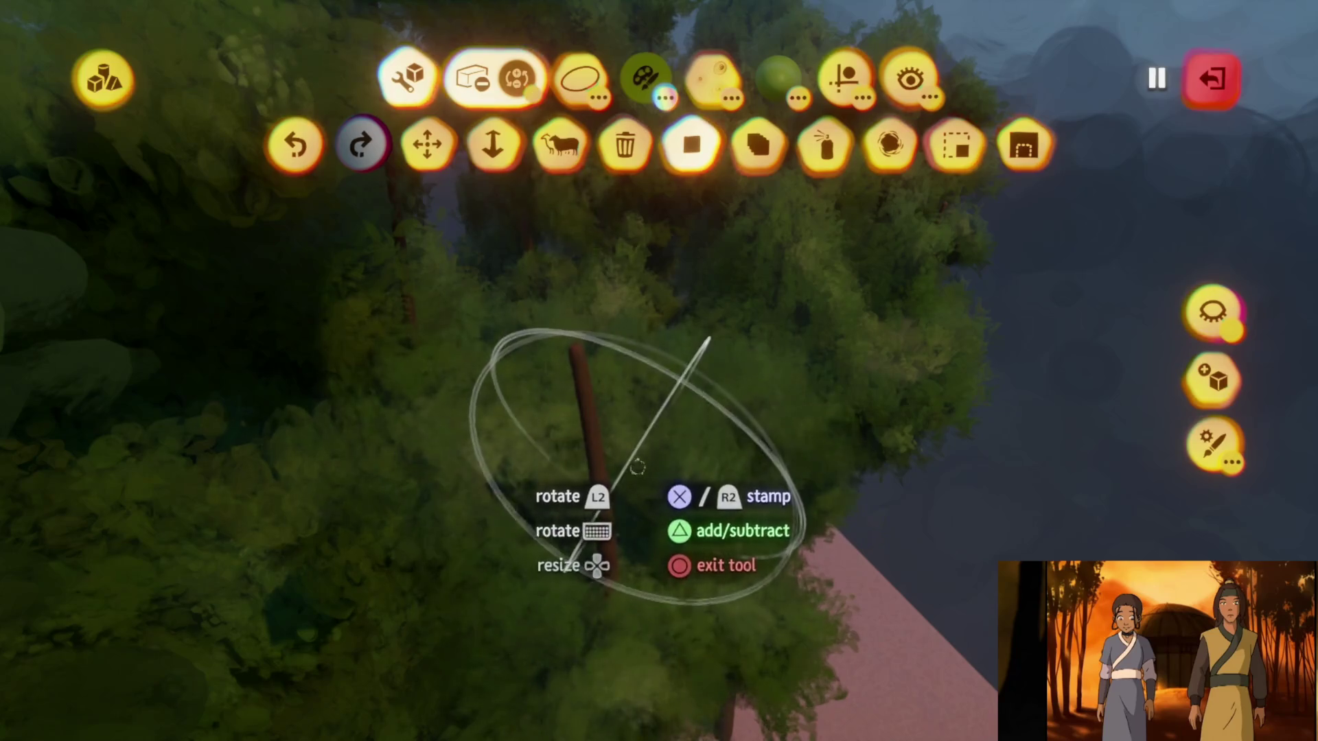
{"action": "middle_click_drag", "start_coordinate": [628, 480], "coordinate": [624, 414]}
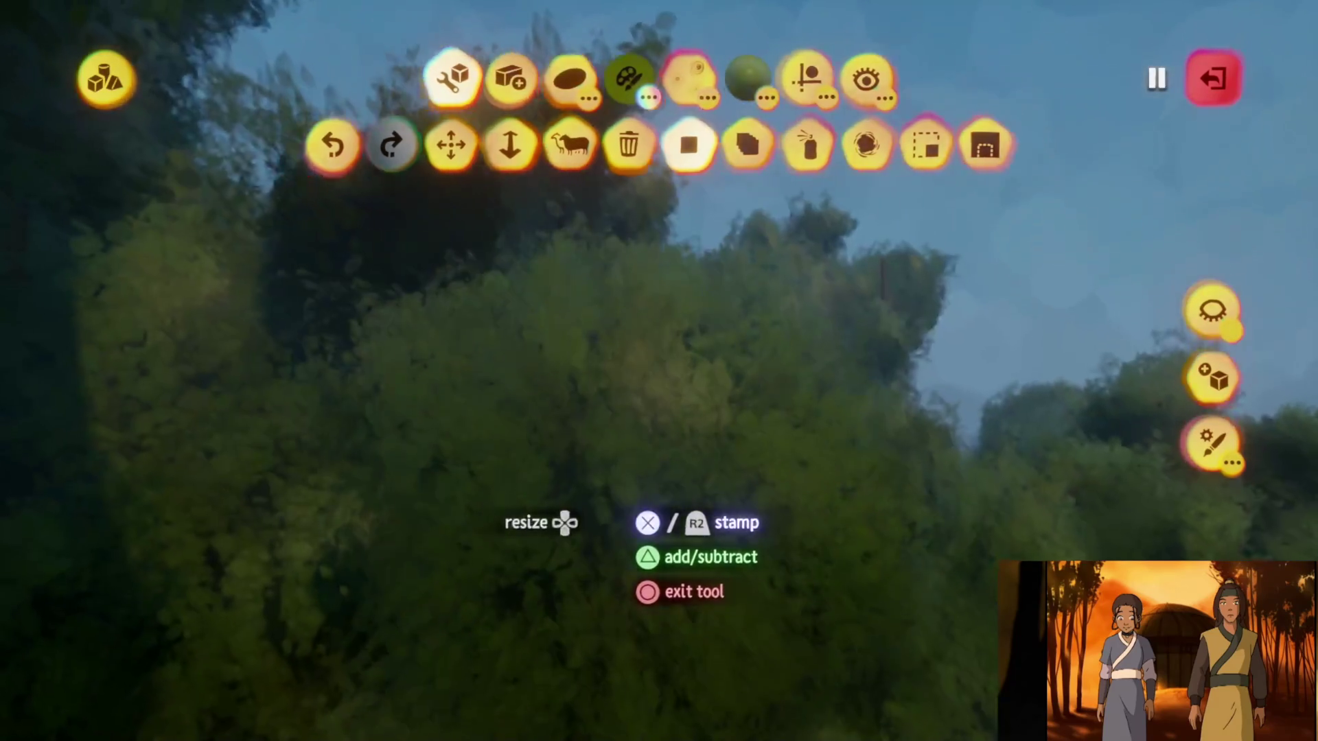
{"action": "key", "text": "Tab"}
Inspect the trees from above the platform and hut, then finish sculpting
{"action": "mouse_move", "coordinate": [545, 392]}
{"action": "middle_mouse_down"}
{"action": "mouse_move", "coordinate": [577, 464]}
{"action": "mouse_move", "coordinate": [649, 340]}
{"action": "mouse_move", "coordinate": [631, 324]}
{"action": "mouse_move", "coordinate": [631, 350]}
{"action": "mouse_move", "coordinate": [631, 322]}
{"action": "mouse_move", "coordinate": [551, 476]}
{"action": "mouse_move", "coordinate": [624, 442]}
{"action": "mouse_move", "coordinate": [607, 397]}
{"action": "middle_mouse_up"}
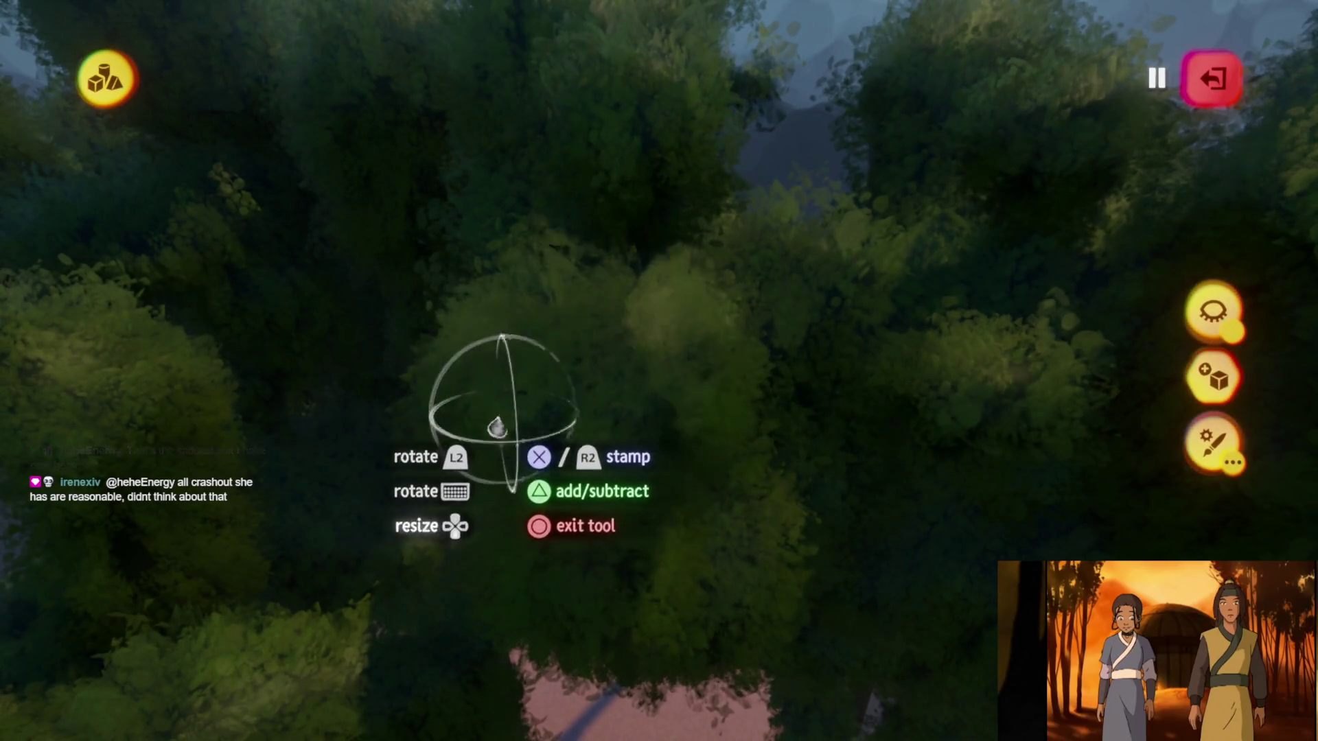
{"action": "mouse_move", "coordinate": [648, 387]}
{"action": "middle_mouse_down"}
{"action": "mouse_move", "coordinate": [631, 283]}
{"action": "mouse_move", "coordinate": [657, 344]}
{"action": "middle_mouse_up"}
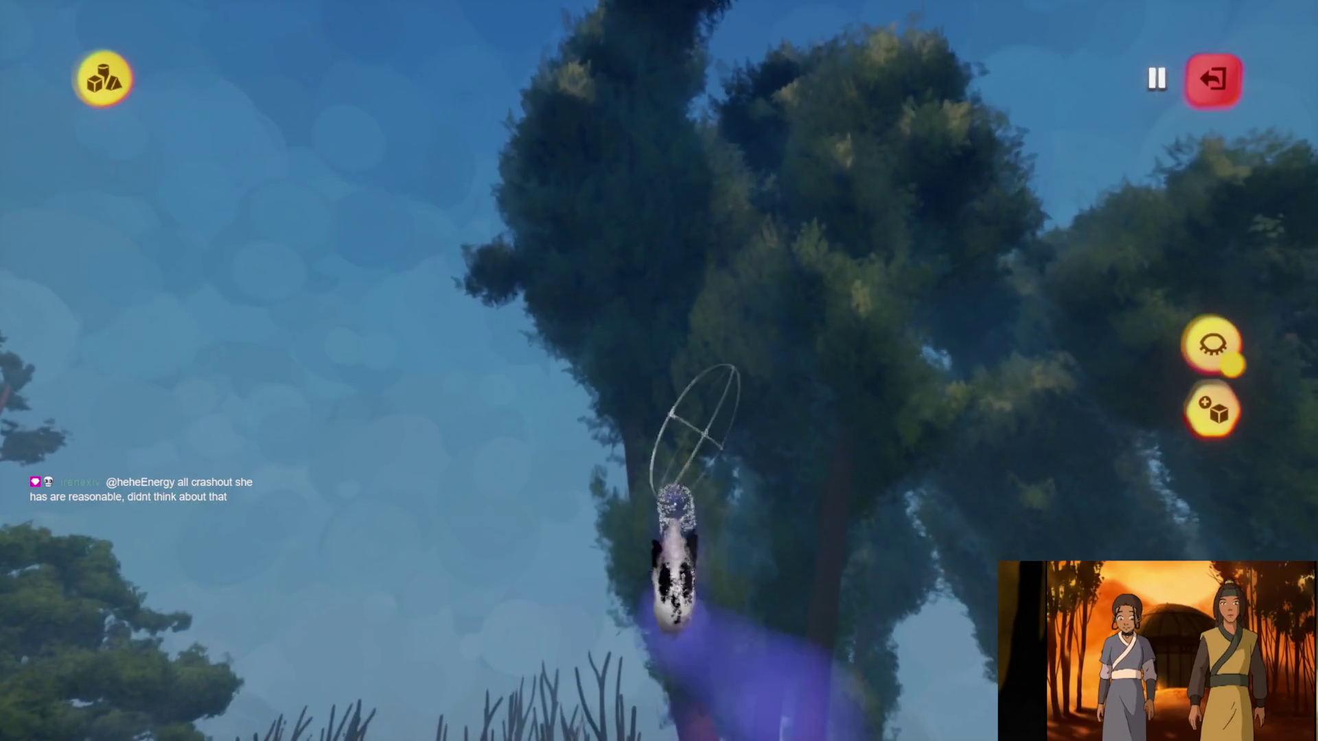
{"action": "mouse_move", "coordinate": [712, 442]}
{"action": "middle_mouse_down"}
{"action": "mouse_move", "coordinate": [713, 356]}
{"action": "mouse_move", "coordinate": [705, 424]}
{"action": "mouse_move", "coordinate": [686, 442]}
{"action": "middle_mouse_up"}
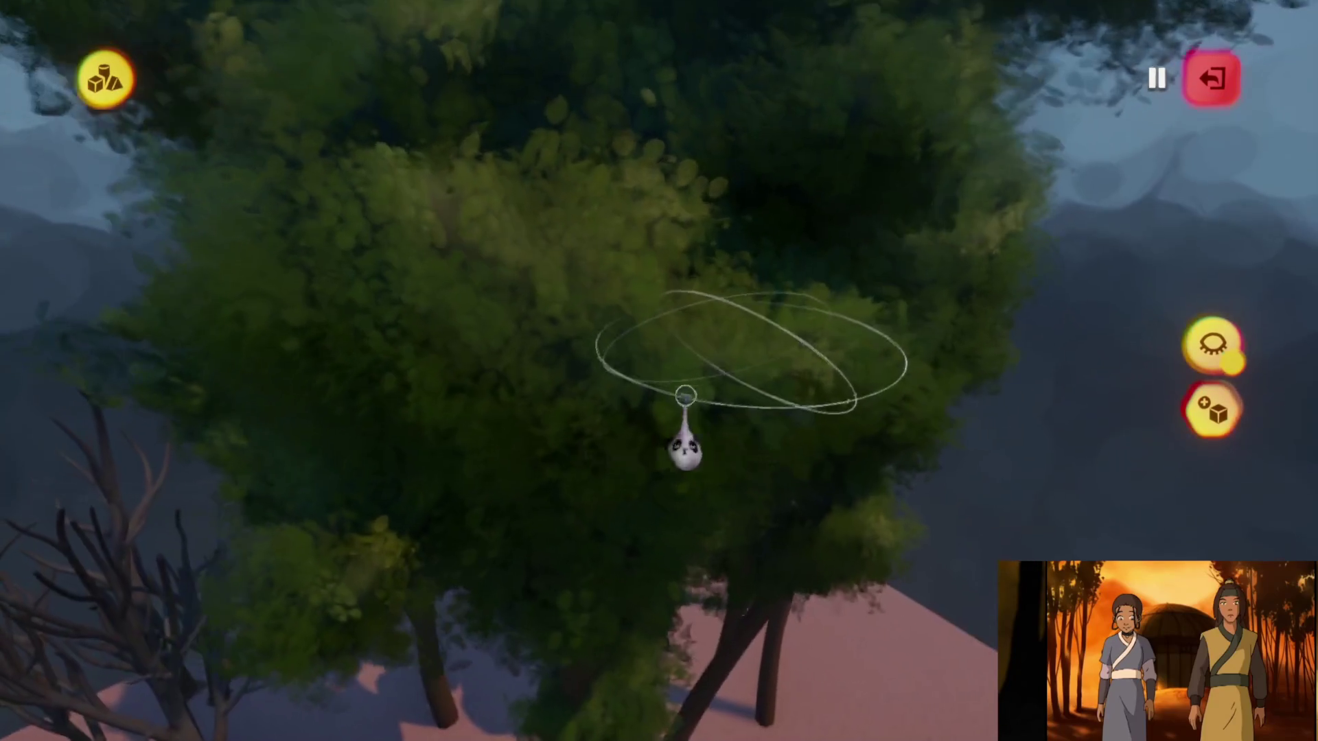
{"action": "key", "text": "Escape"}
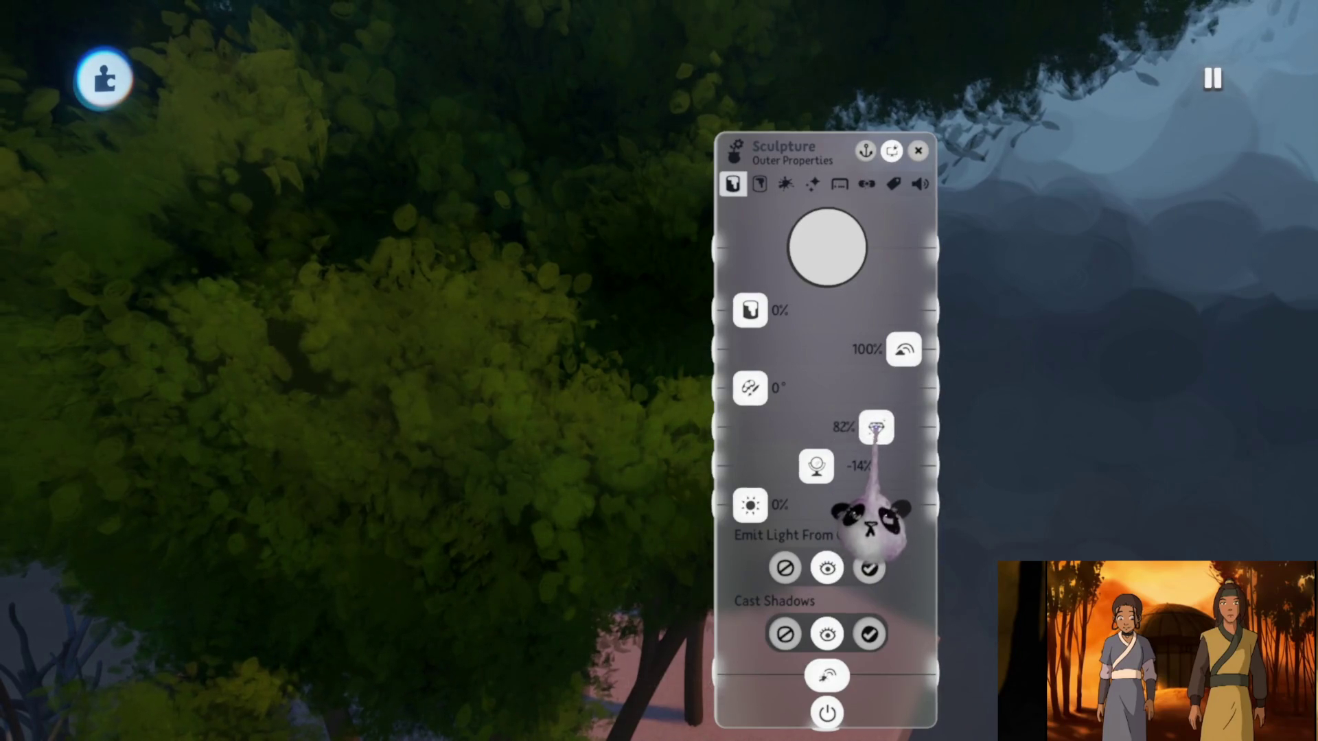
Close the sculpture's properties, swing the view over the scene and bring up the fleck styling tools
{"action": "key", "text": "Escape"}
{"action": "mouse_move", "coordinate": [745, 462]}
{"action": "middle_mouse_down"}
{"action": "mouse_move", "coordinate": [701, 337]}
{"action": "mouse_move", "coordinate": [680, 454]}
{"action": "mouse_move", "coordinate": [691, 395]}
{"action": "mouse_move", "coordinate": [681, 433]}
{"action": "mouse_move", "coordinate": [721, 383]}
{"action": "mouse_move", "coordinate": [779, 144]}
{"action": "middle_mouse_up"}
{"action": "left_click", "coordinate": [713, 87]}
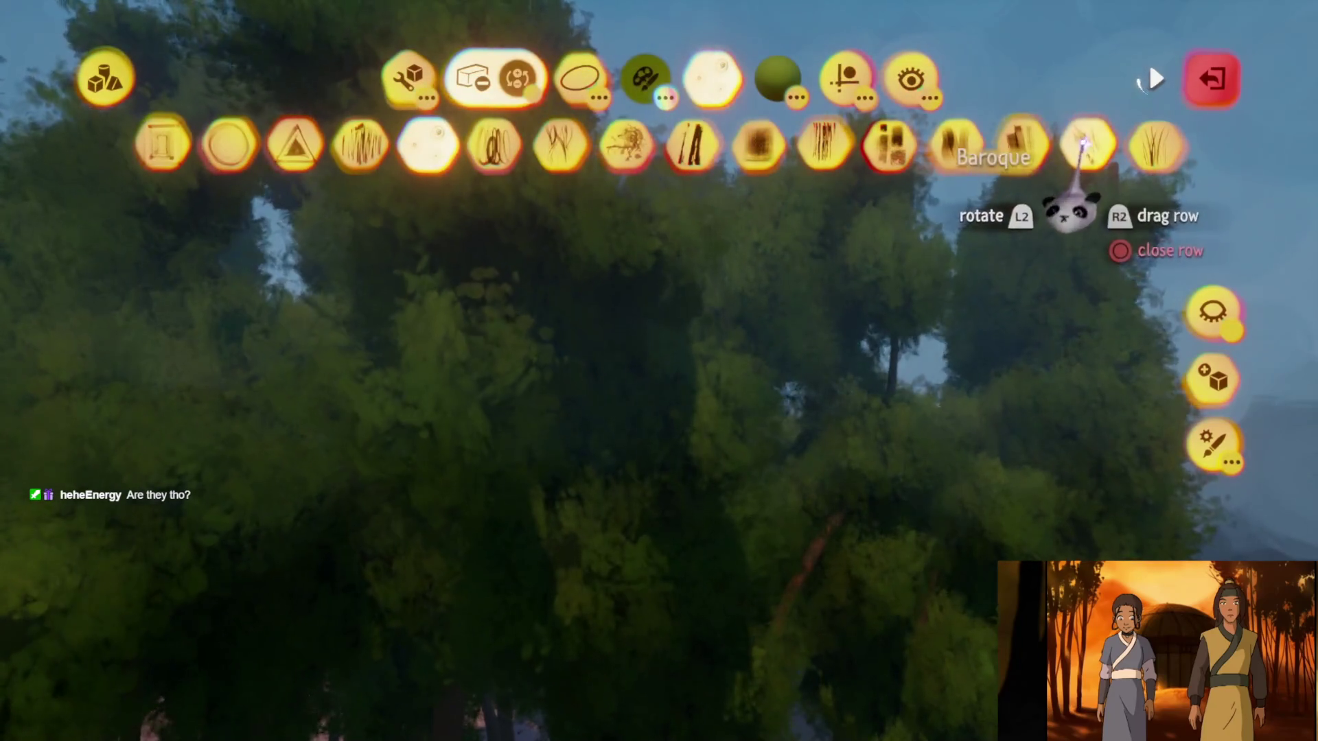
Apply a different fleck style to the foliage, check its fleck properties, and resume sculpting the tree
{"action": "mouse_move", "coordinate": [1044, 236]}
{"action": "middle_mouse_down"}
{"action": "mouse_move", "coordinate": [1021, 243]}
{"action": "mouse_move", "coordinate": [885, 433]}
{"action": "middle_mouse_up"}
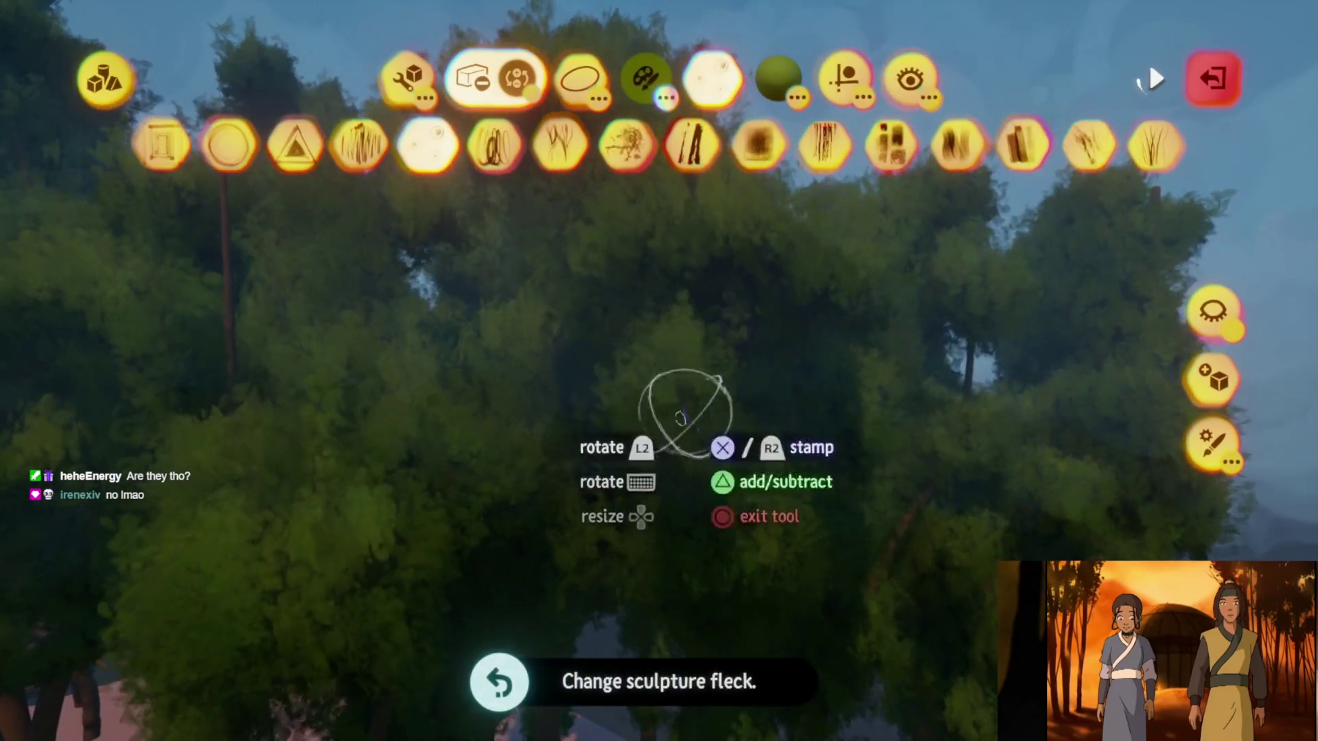
{"action": "left_click", "coordinate": [1205, 74]}
{"action": "left_click", "coordinate": [455, 126]}
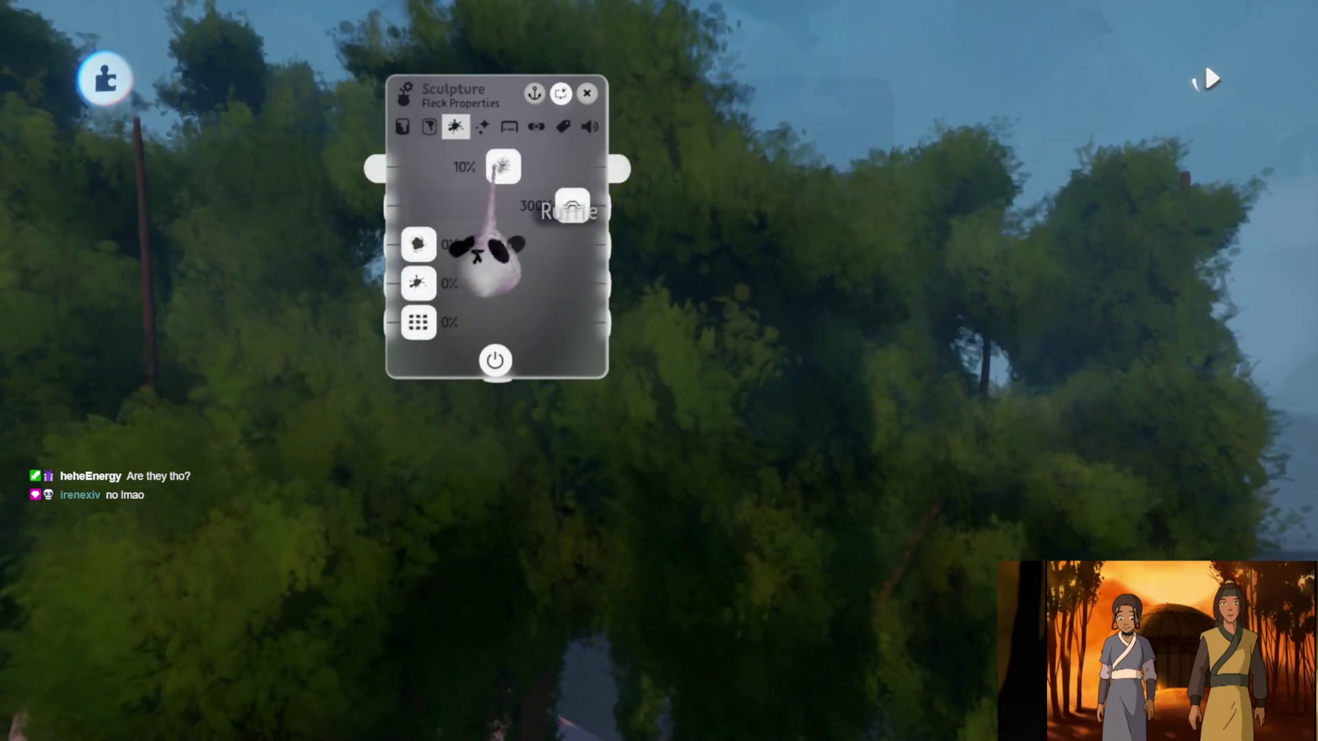
{"action": "key", "text": "Escape"}
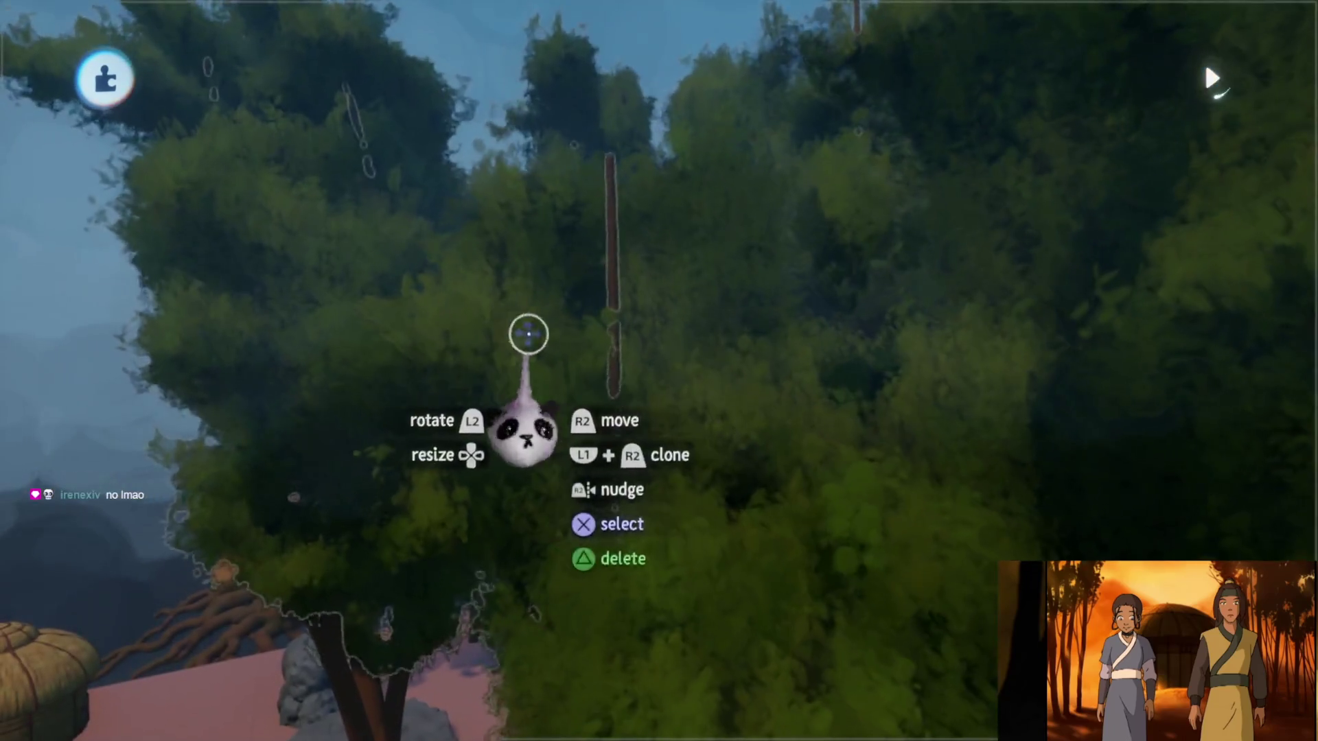
{"action": "left_click", "coordinate": [526, 335]}
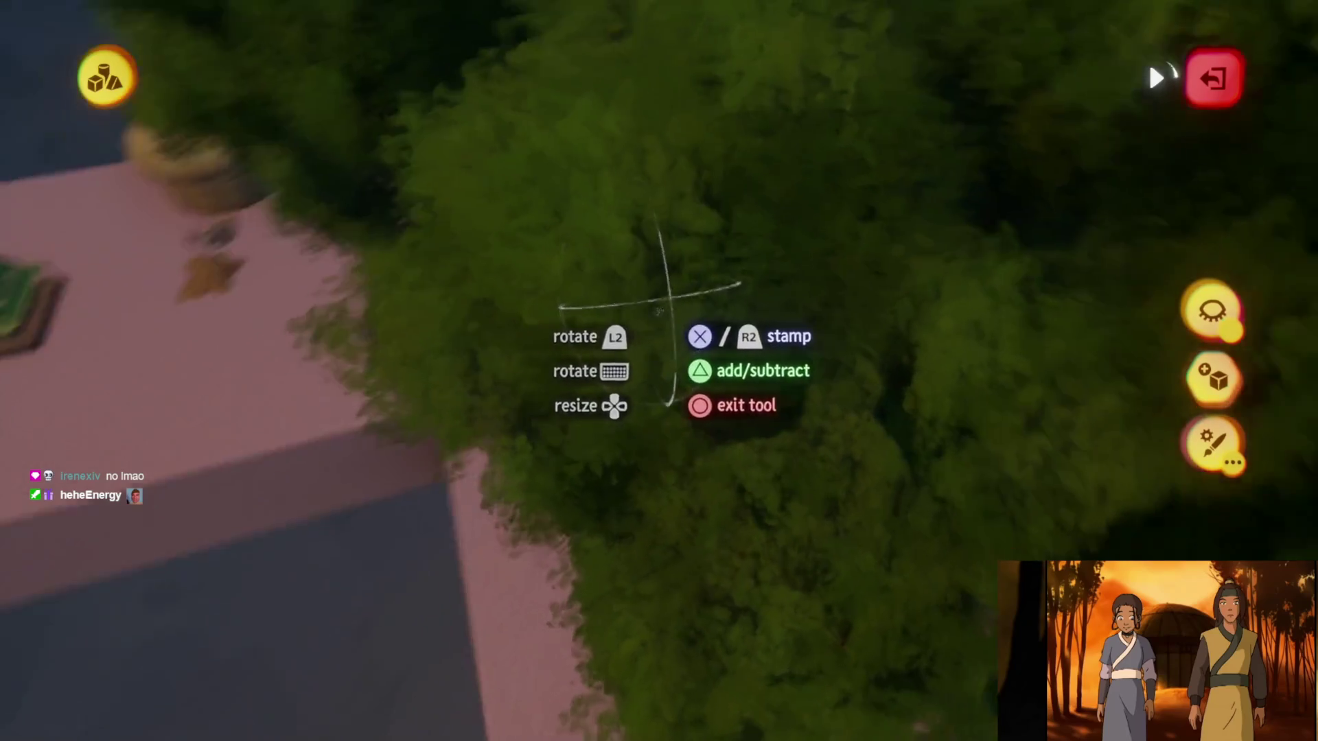
{"action": "left_click_drag", "start_coordinate": [700, 263], "coordinate": [659, 505]}
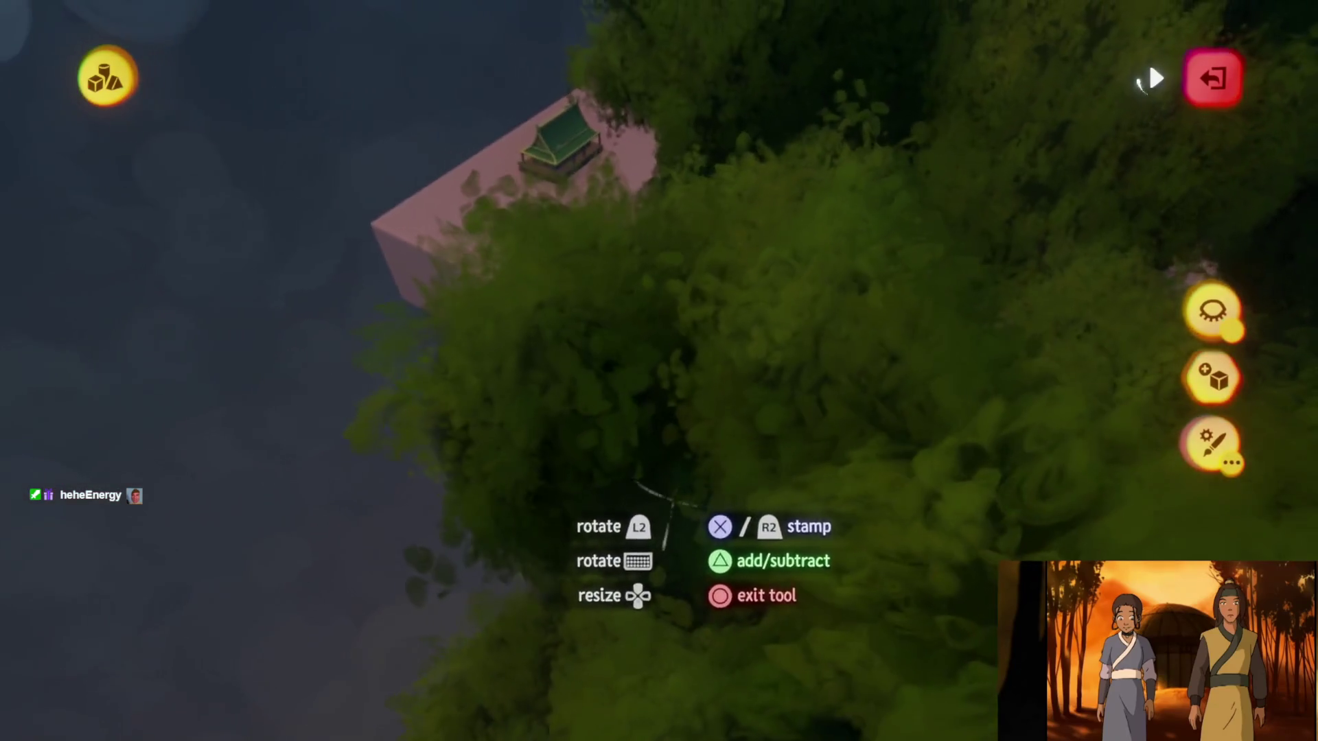
{"action": "mouse_move", "coordinate": [649, 525]}
{"action": "middle_mouse_down"}
{"action": "mouse_move", "coordinate": [678, 484]}
{"action": "mouse_move", "coordinate": [638, 384]}
{"action": "mouse_move", "coordinate": [575, 366]}
{"action": "middle_mouse_up"}
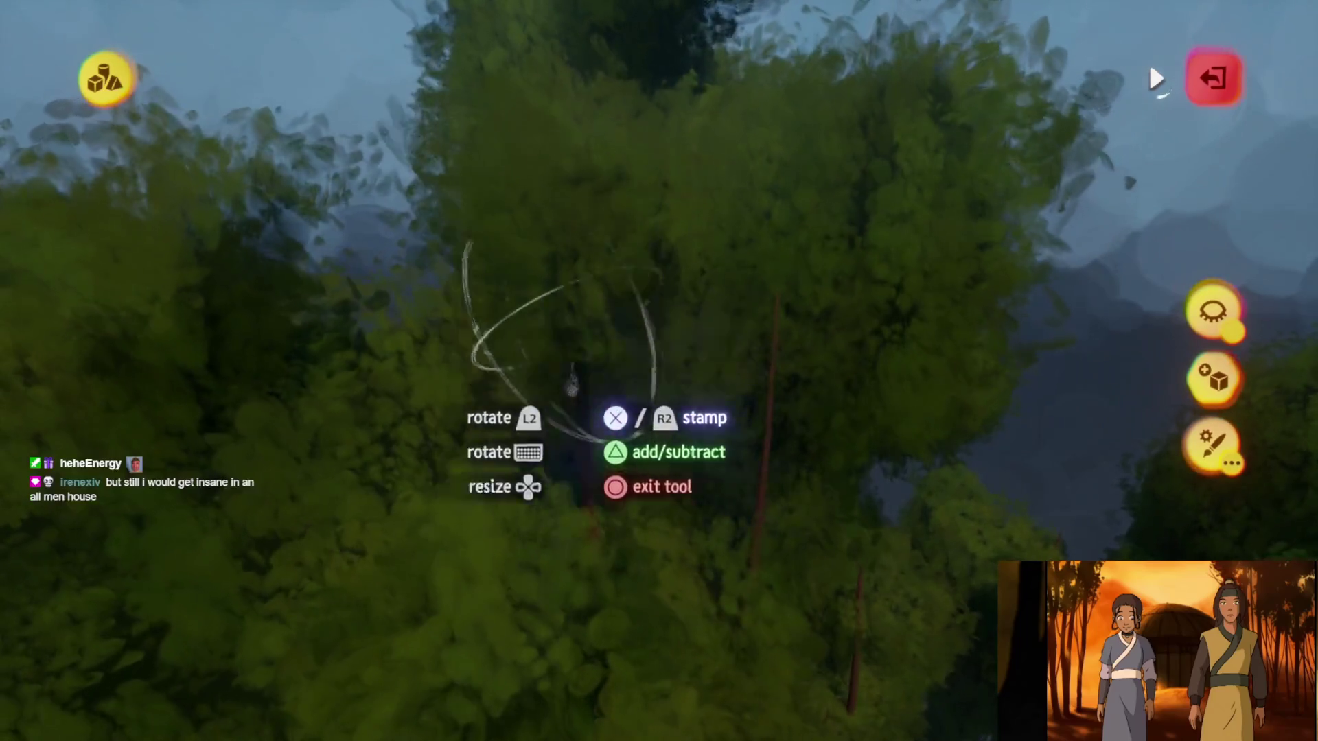
{"action": "mouse_move", "coordinate": [574, 366]}
{"action": "middle_mouse_down"}
{"action": "mouse_move", "coordinate": [705, 368]}
{"action": "mouse_move", "coordinate": [617, 367]}
{"action": "mouse_move", "coordinate": [577, 396]}
{"action": "mouse_move", "coordinate": [605, 304]}
{"action": "mouse_move", "coordinate": [546, 309]}
{"action": "mouse_move", "coordinate": [506, 469]}
{"action": "middle_mouse_up"}
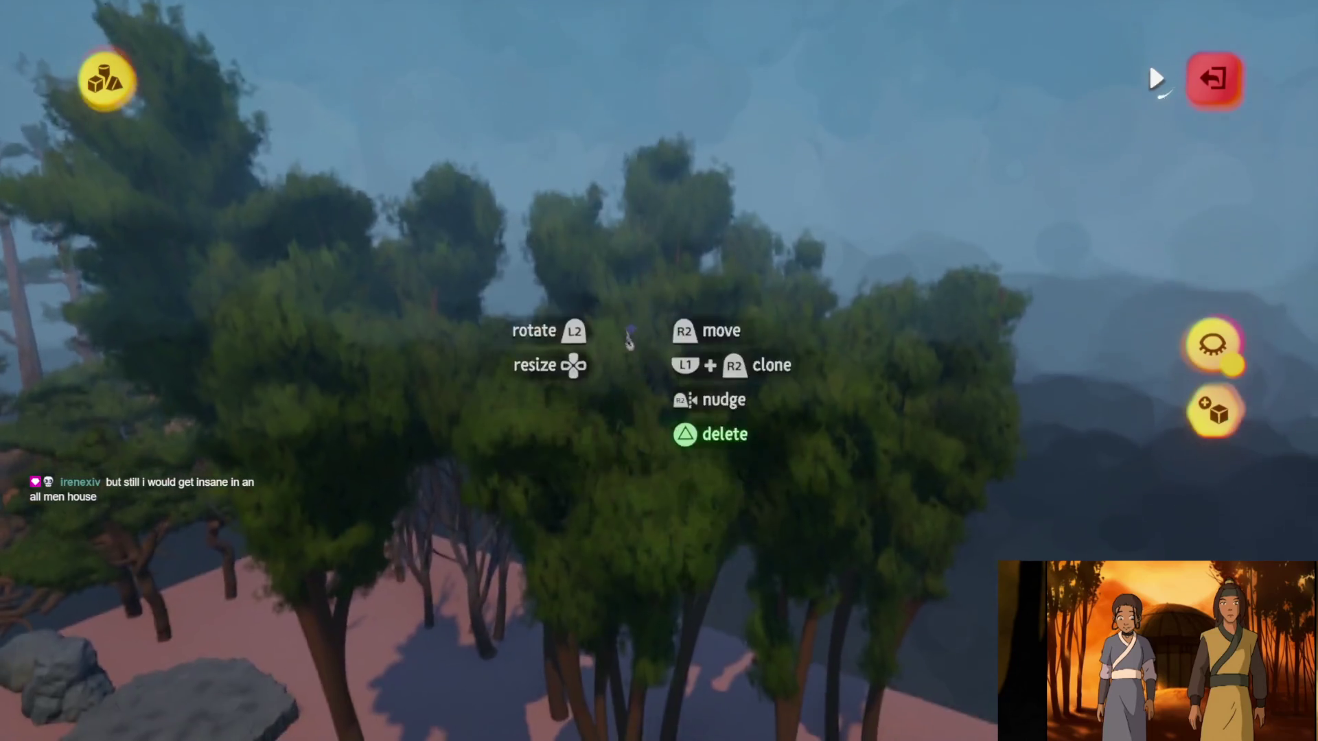
{"action": "mouse_move", "coordinate": [584, 461]}
{"action": "middle_mouse_down"}
{"action": "mouse_move", "coordinate": [629, 340]}
{"action": "mouse_move", "coordinate": [659, 371]}
{"action": "mouse_move", "coordinate": [606, 426]}
{"action": "middle_mouse_up"}
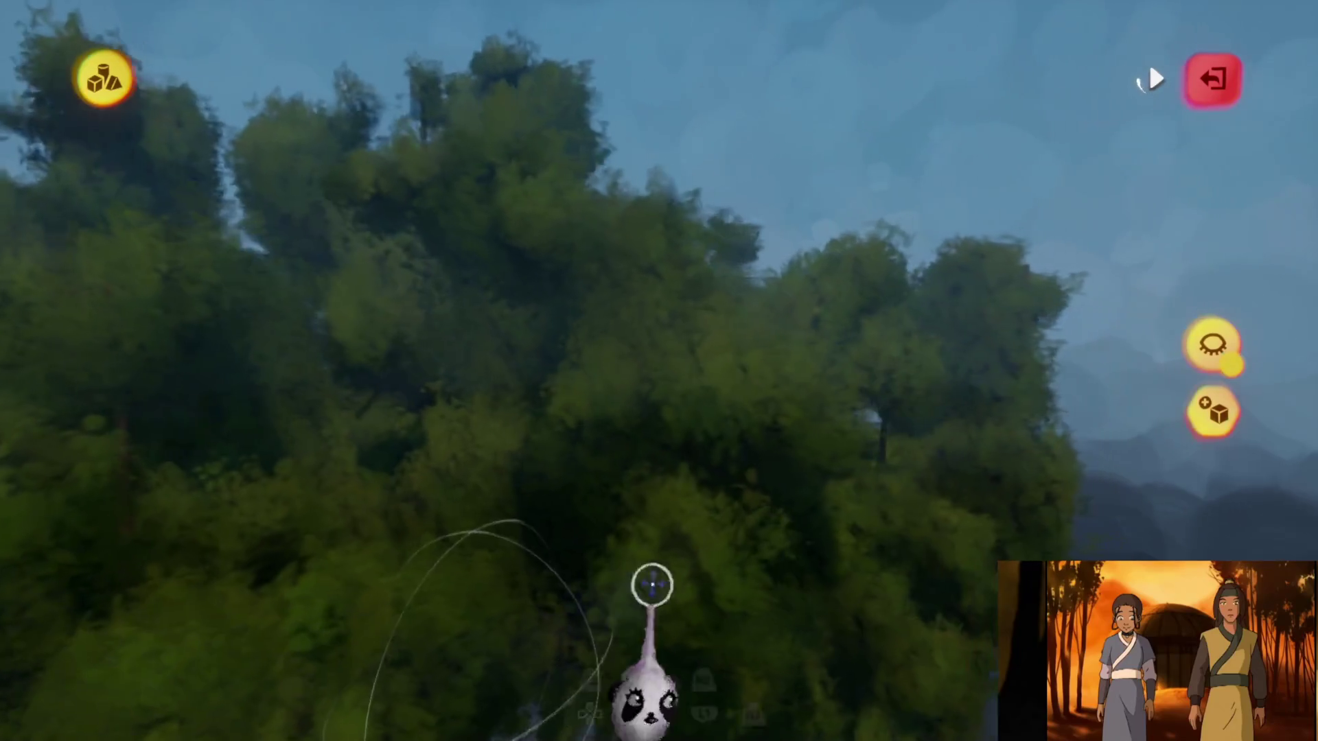
{"action": "key", "text": "Escape"}
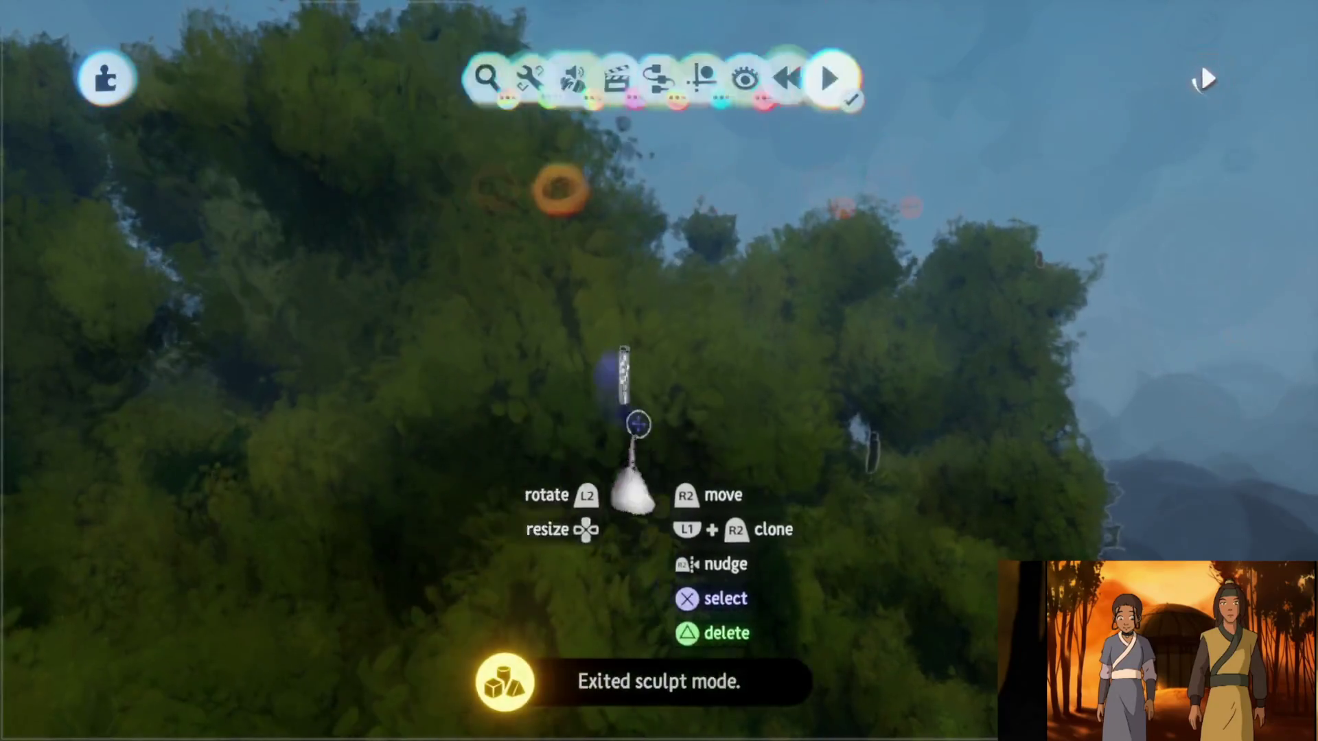
Check the sculpture's properties, look up across the trees and leave sculpt mode
{"action": "left_click", "coordinate": [635, 377]}
{"action": "key", "text": "Escape"}
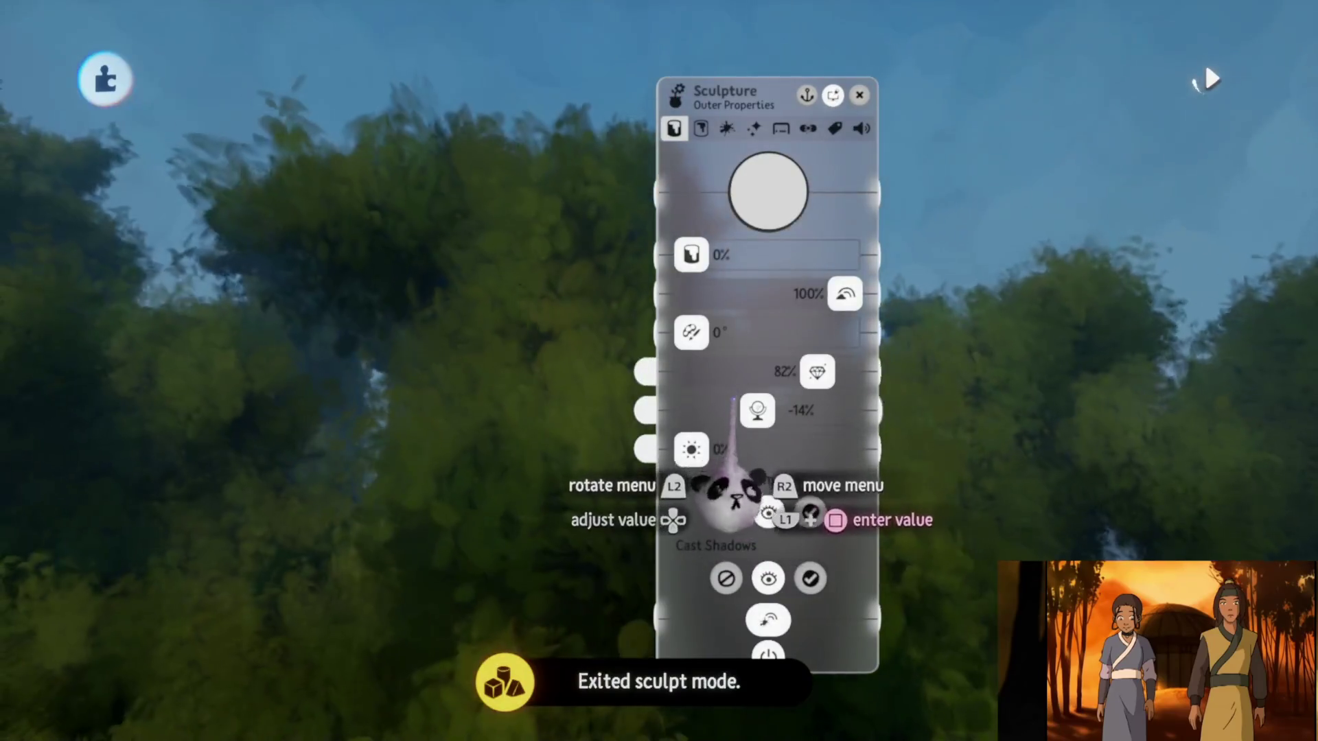
{"action": "middle_click_drag", "start_coordinate": [770, 485], "coordinate": [604, 414]}
{"action": "key", "text": "Escape"}
{"action": "middle_click_drag", "start_coordinate": [721, 294], "coordinate": [749, 248]}
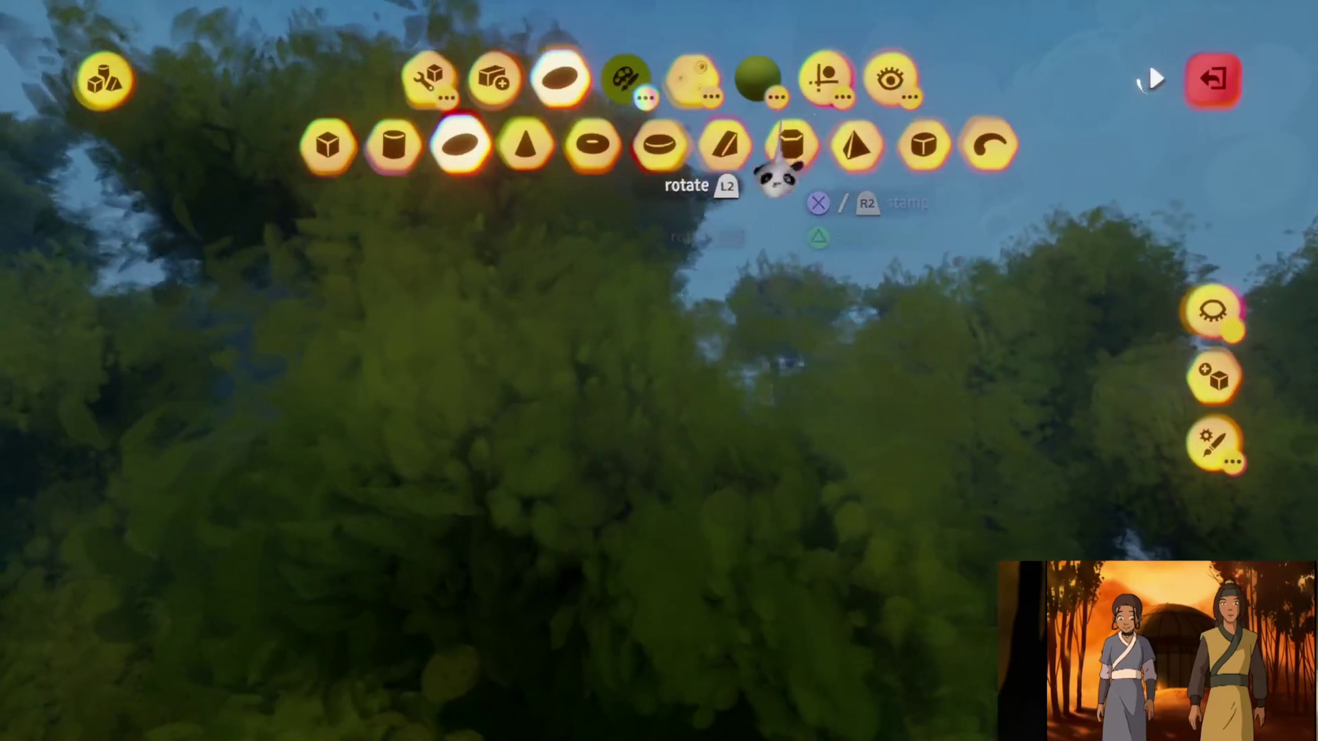
{"action": "key", "text": "Escape"}
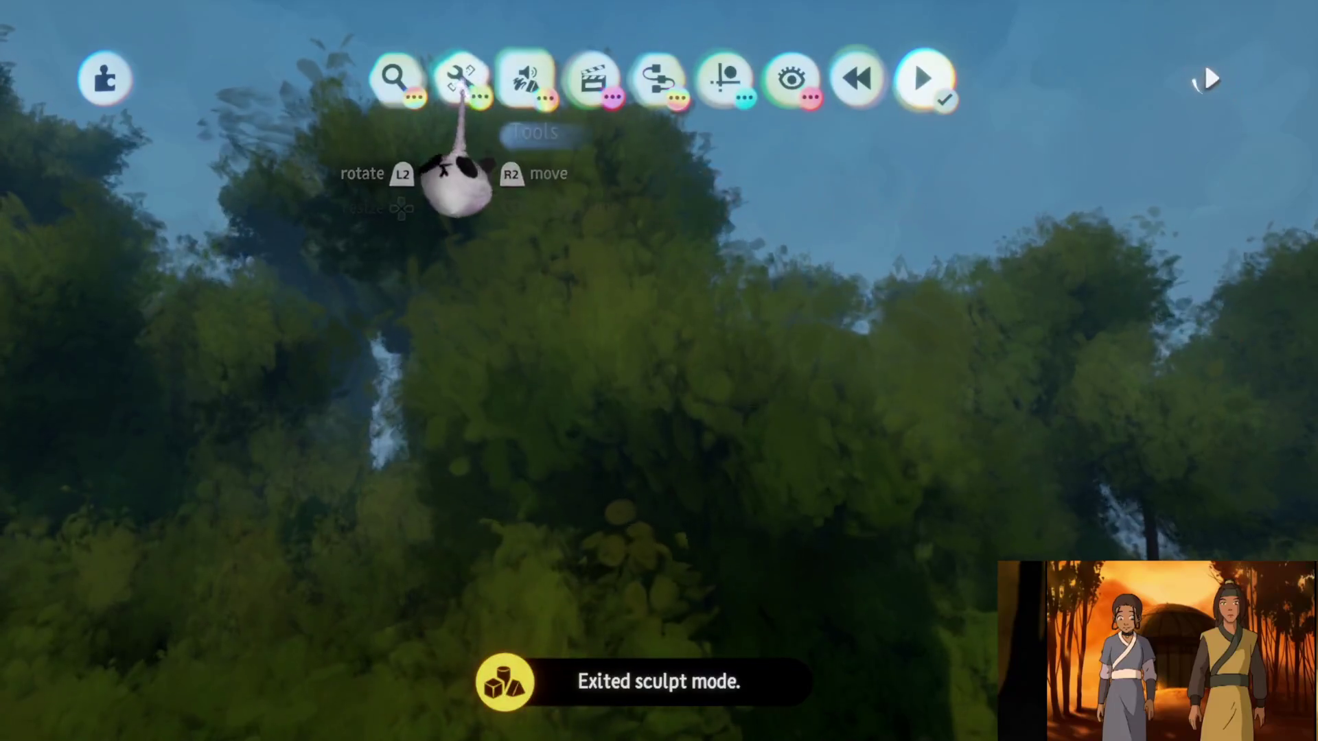
Try the Style tool with a style effect on the foliage, then leave style mode
{"action": "left_click", "coordinate": [460, 81]}
{"action": "left_click", "coordinate": [597, 140]}
{"action": "left_click", "coordinate": [725, 144]}
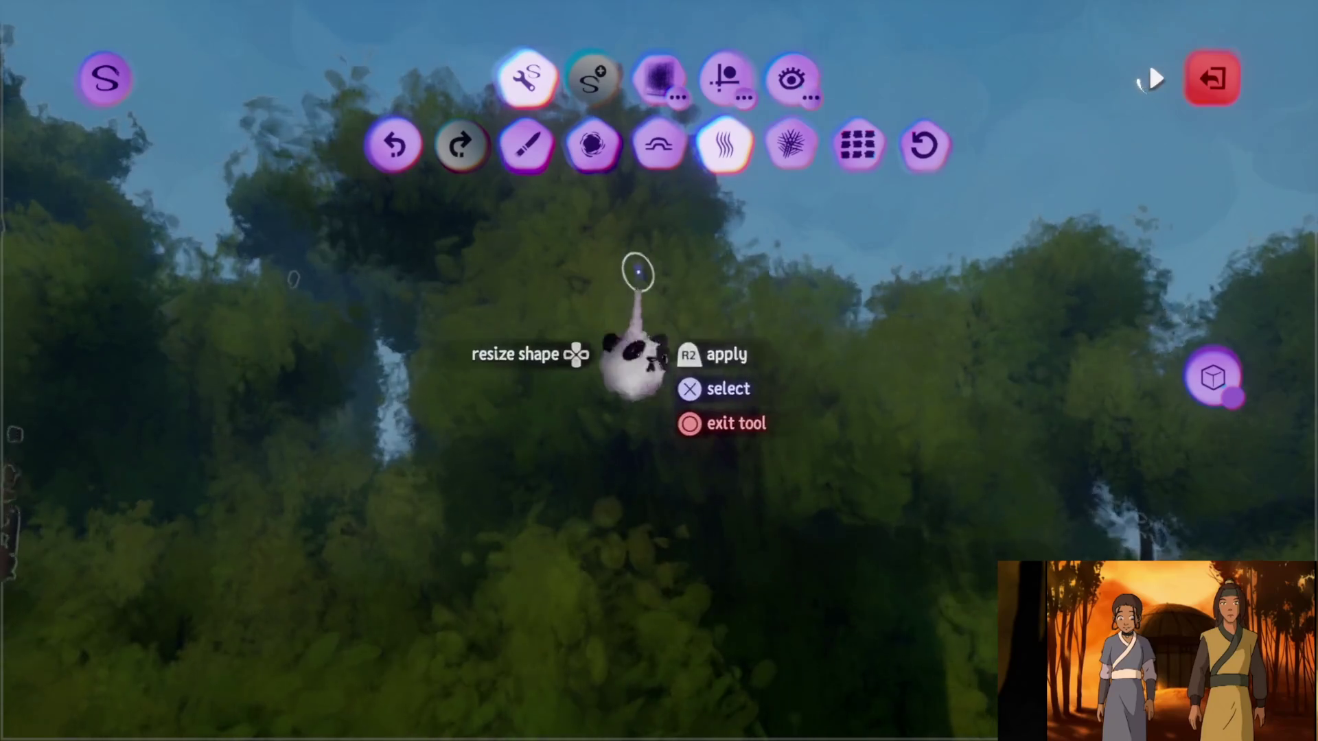
{"action": "key", "text": "Escape"}
Glance at the tree's settings, return to sculpting it and show the fleck style choices
{"action": "key", "text": "t"}
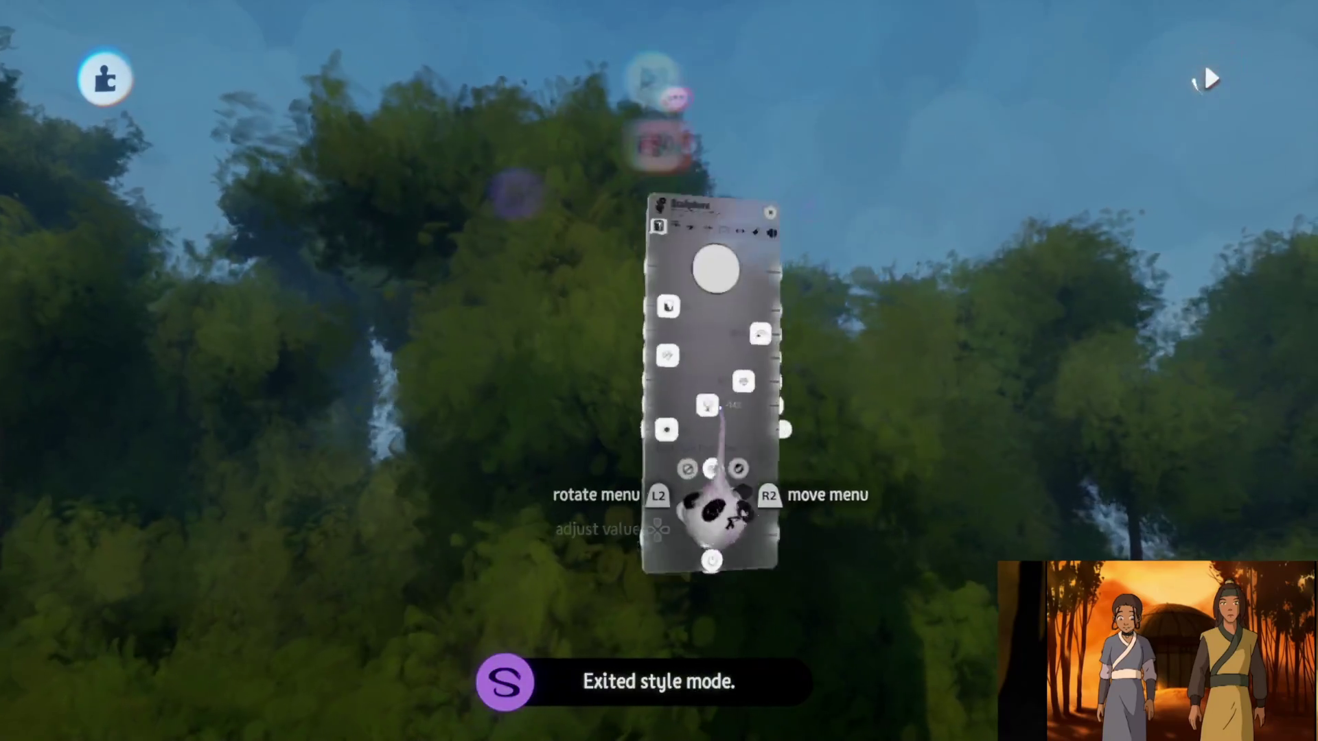
{"action": "key", "text": "Escape"}
{"action": "left_click", "coordinate": [692, 80]}
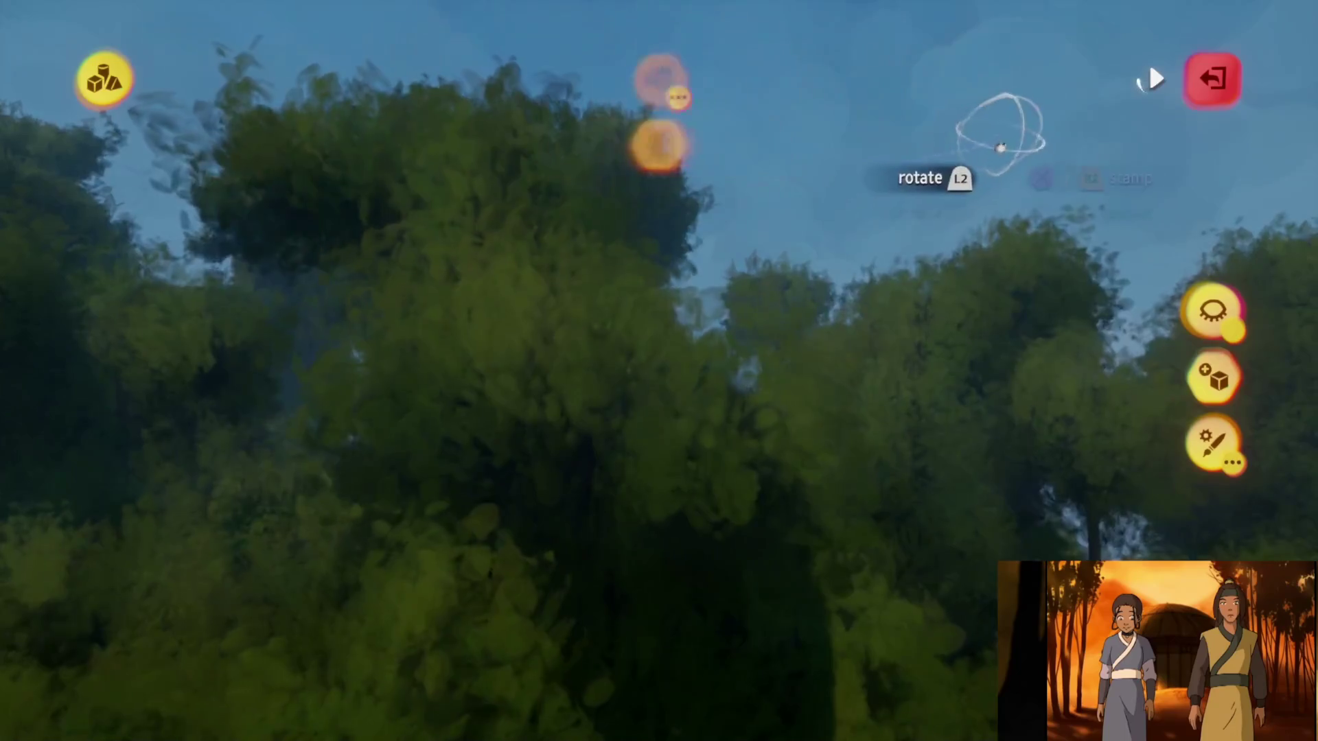
{"action": "left_click", "coordinate": [1155, 144]}
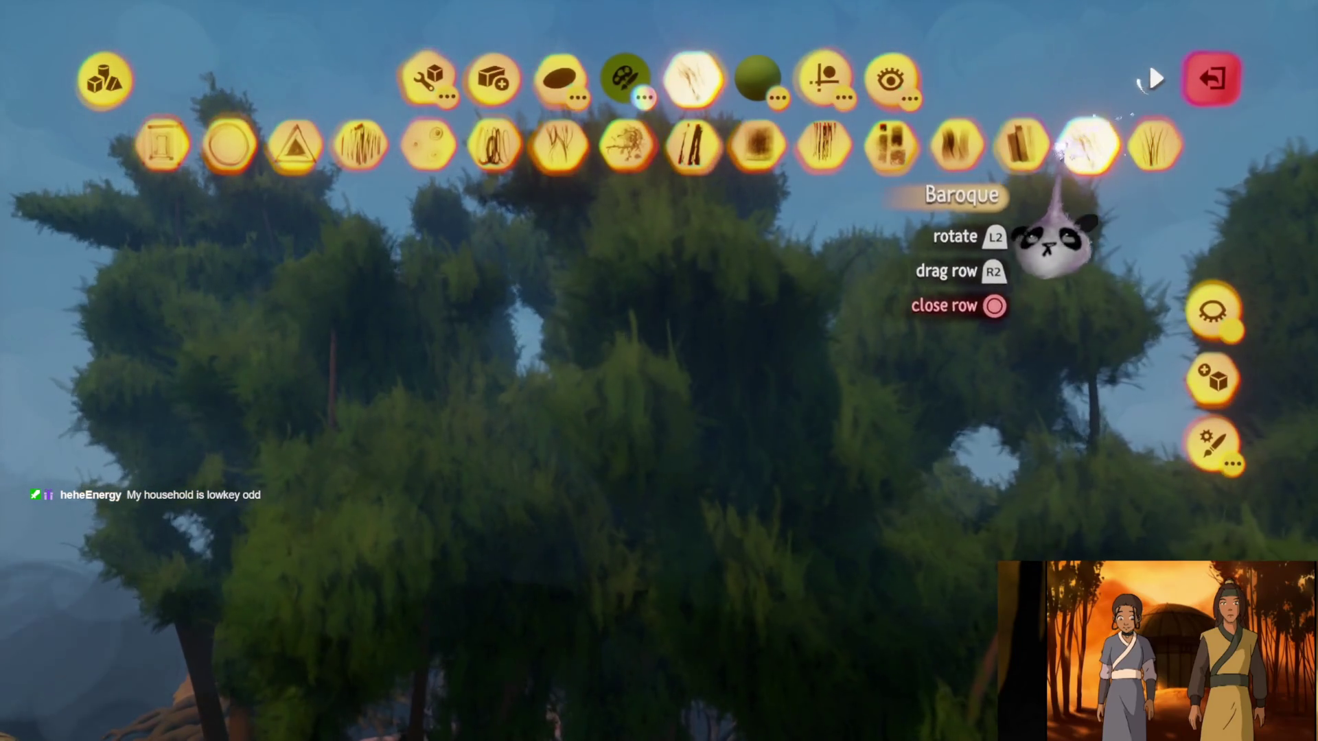
Preview Expressive, Impressionist, Hatching and Streaky fleck styles on the foliage
{"action": "left_click", "coordinate": [1020, 145]}
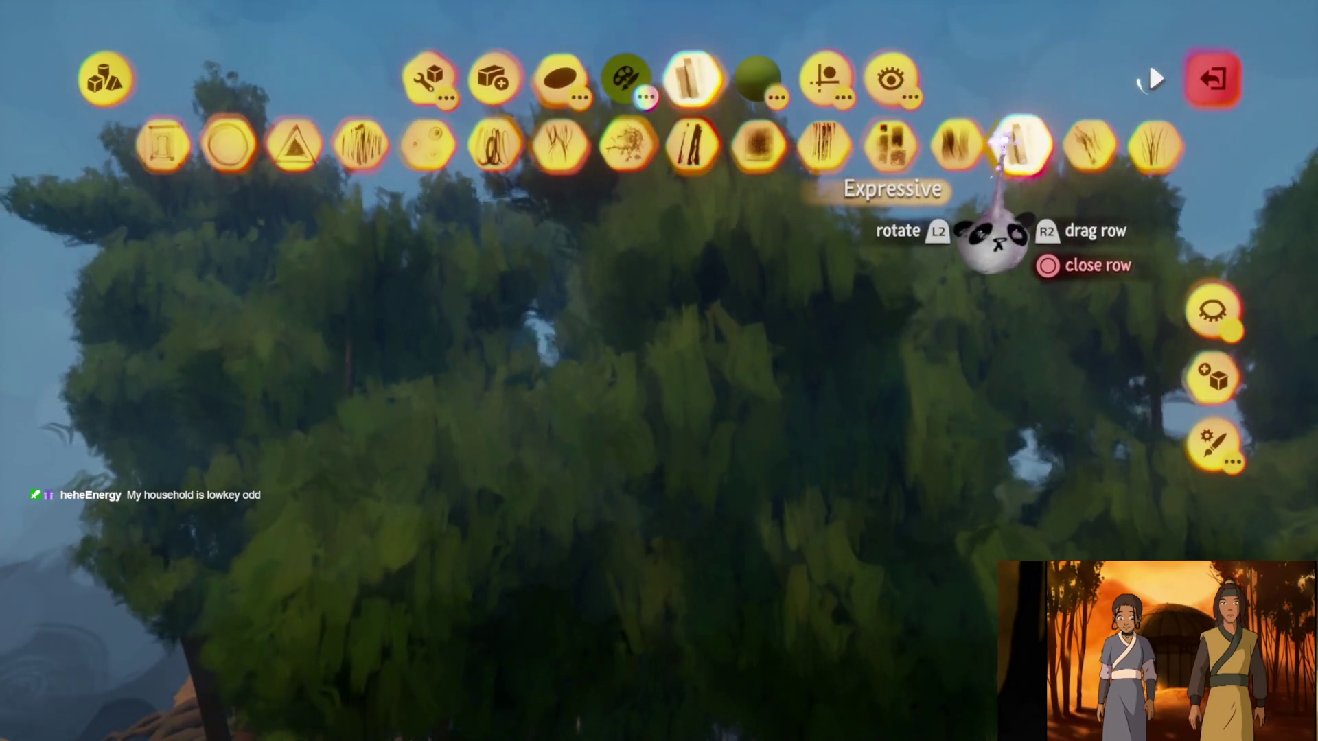
{"action": "left_click", "coordinate": [955, 147]}
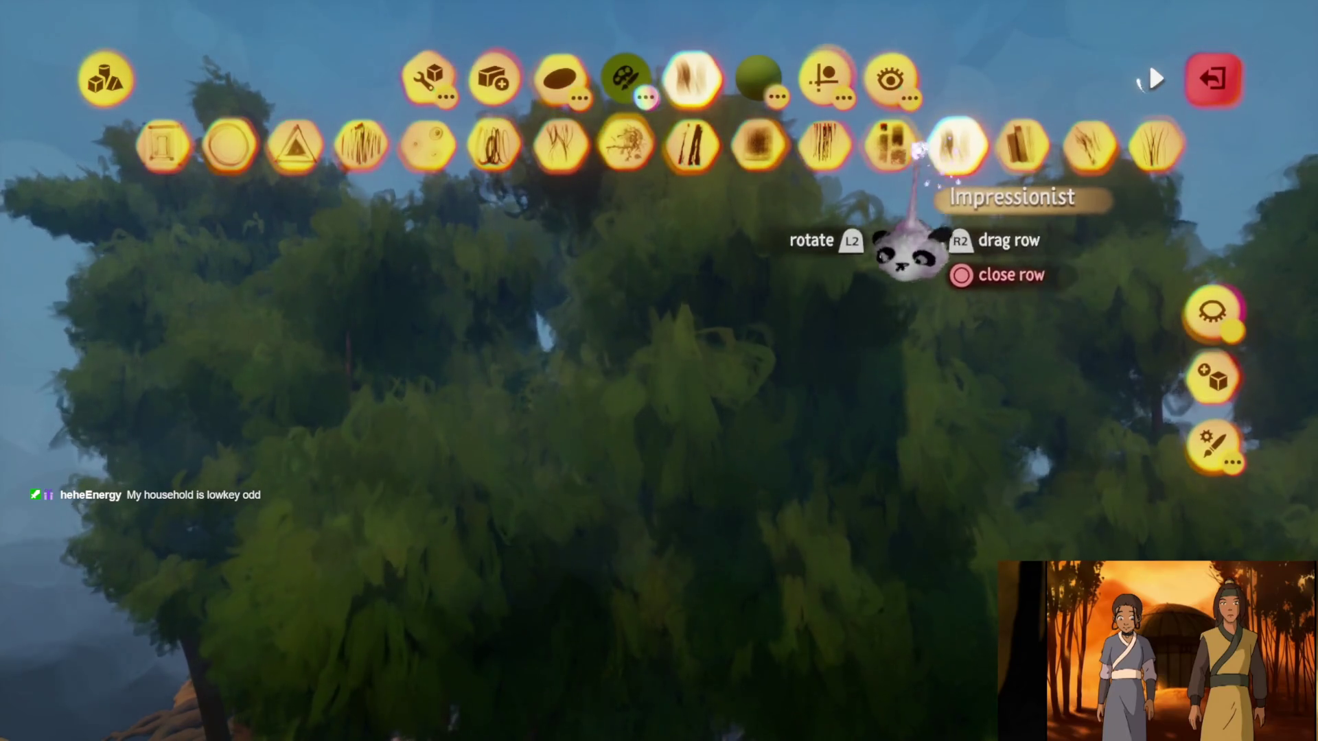
{"action": "left_click", "coordinate": [892, 145]}
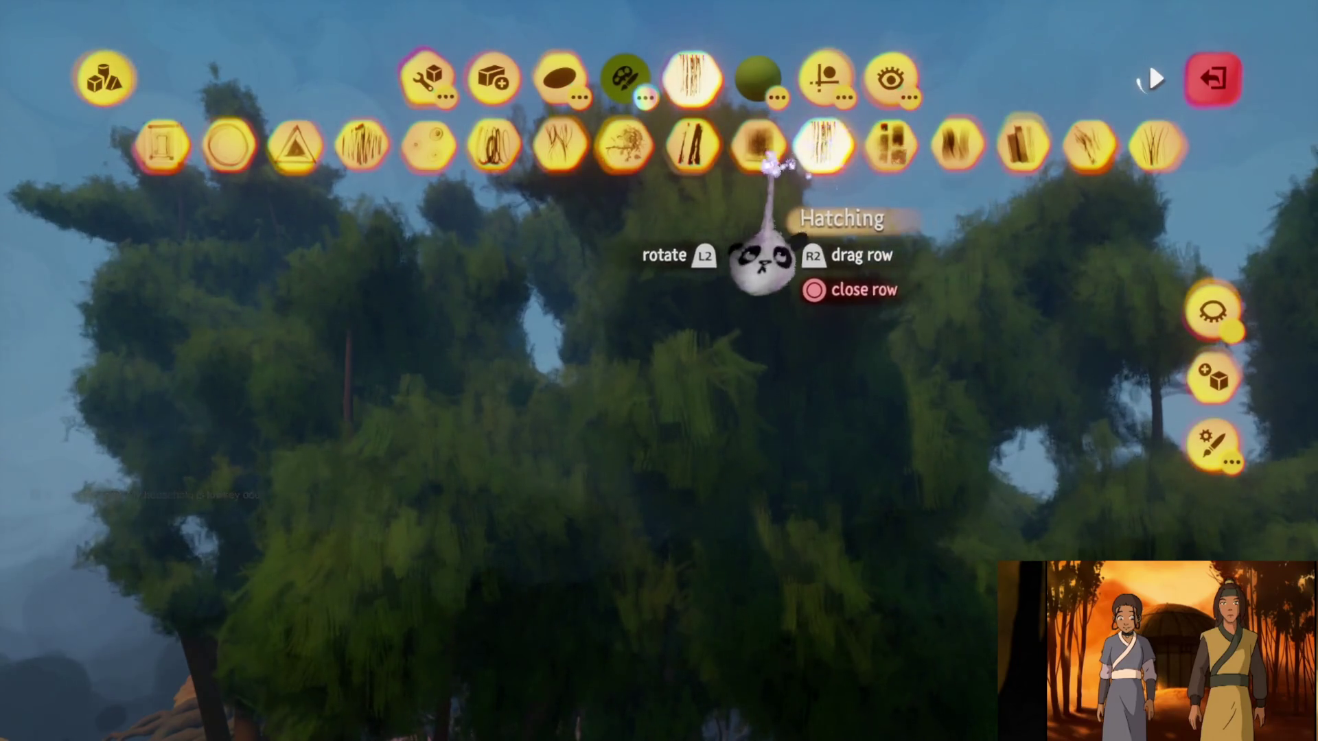
{"action": "left_click", "coordinate": [761, 150]}
{"action": "left_click", "coordinate": [690, 150]}
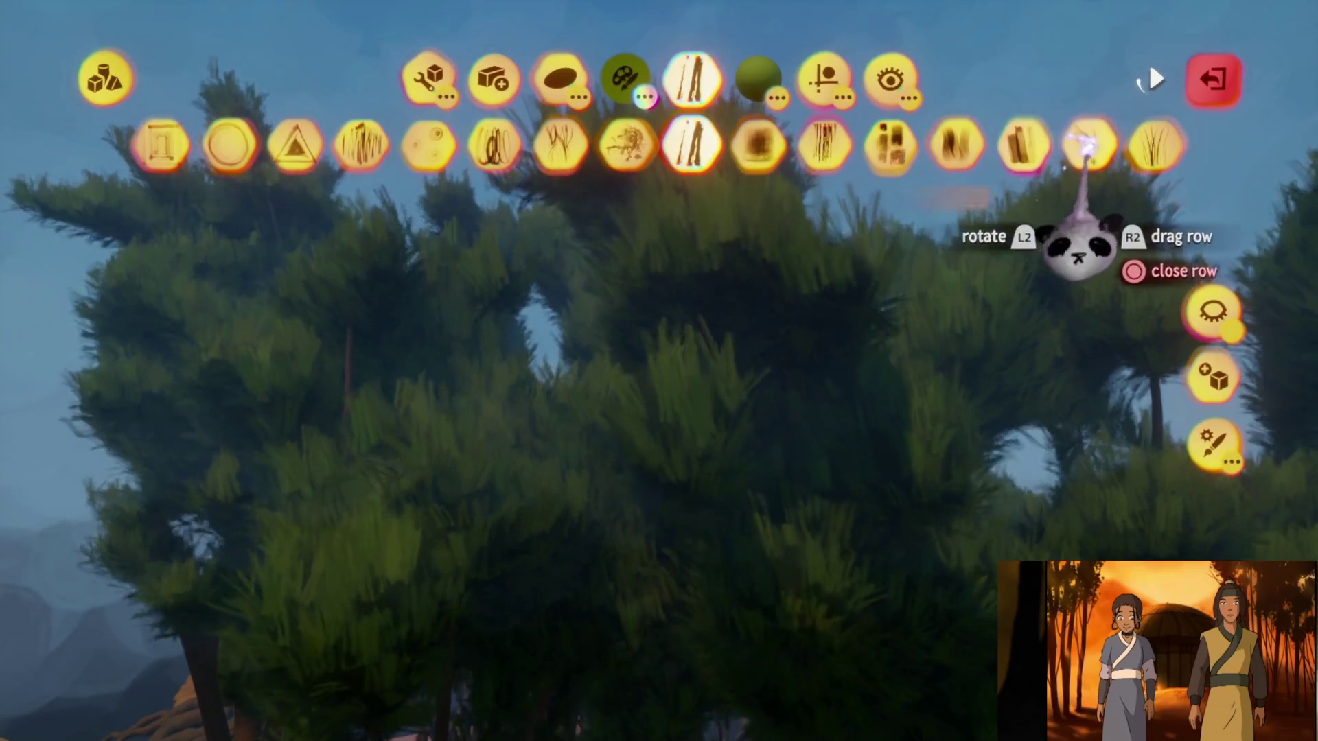
{"action": "left_click", "coordinate": [1151, 152]}
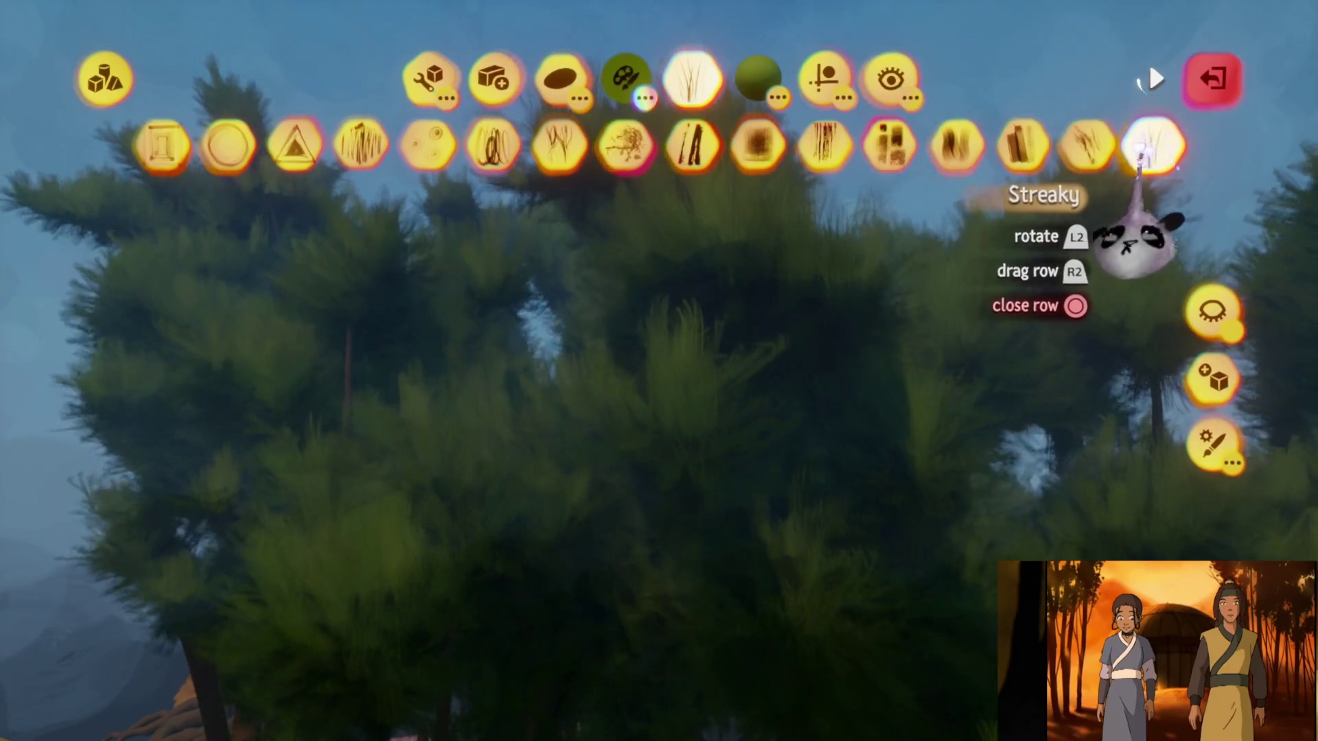
{"action": "left_click", "coordinate": [688, 153]}
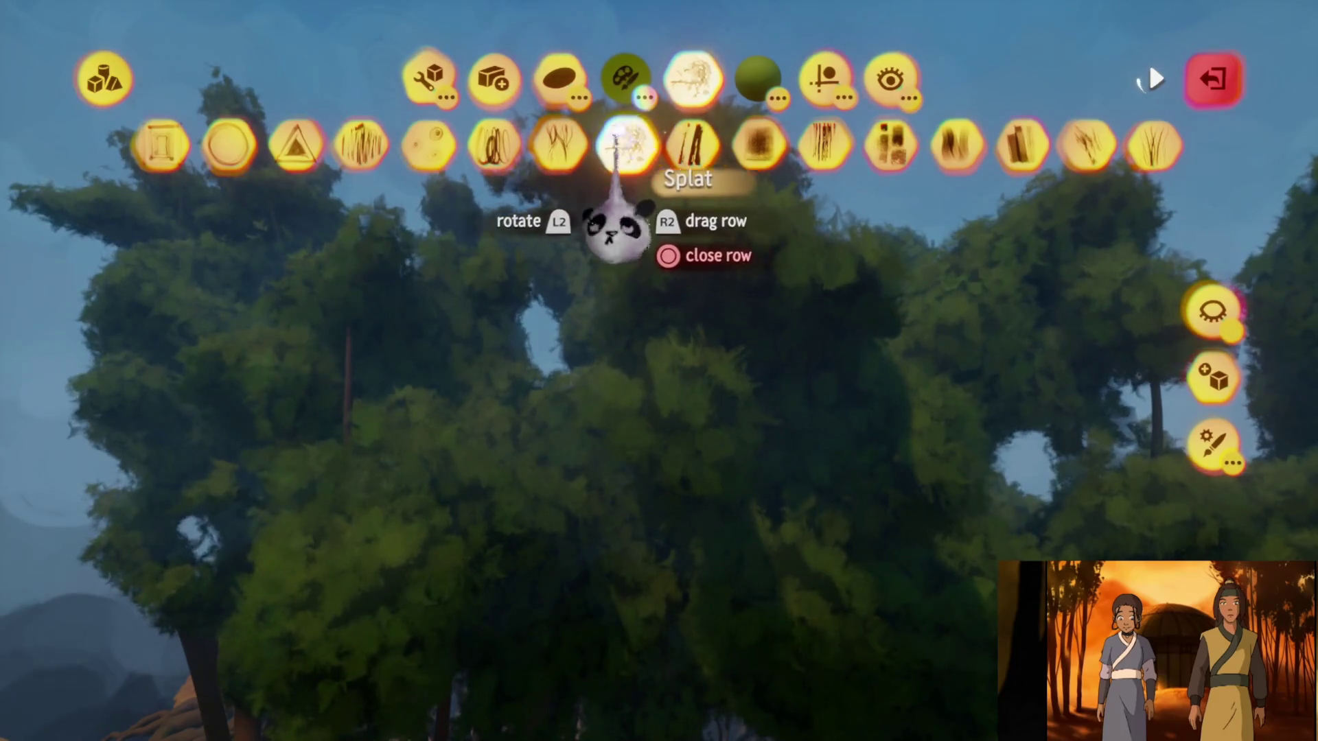
Preview Splat, Veins, Dots, Hexagon, Triangle and Circle flecks, then leave sculpt mode keeping the new flecks
{"action": "left_click", "coordinate": [561, 144]}
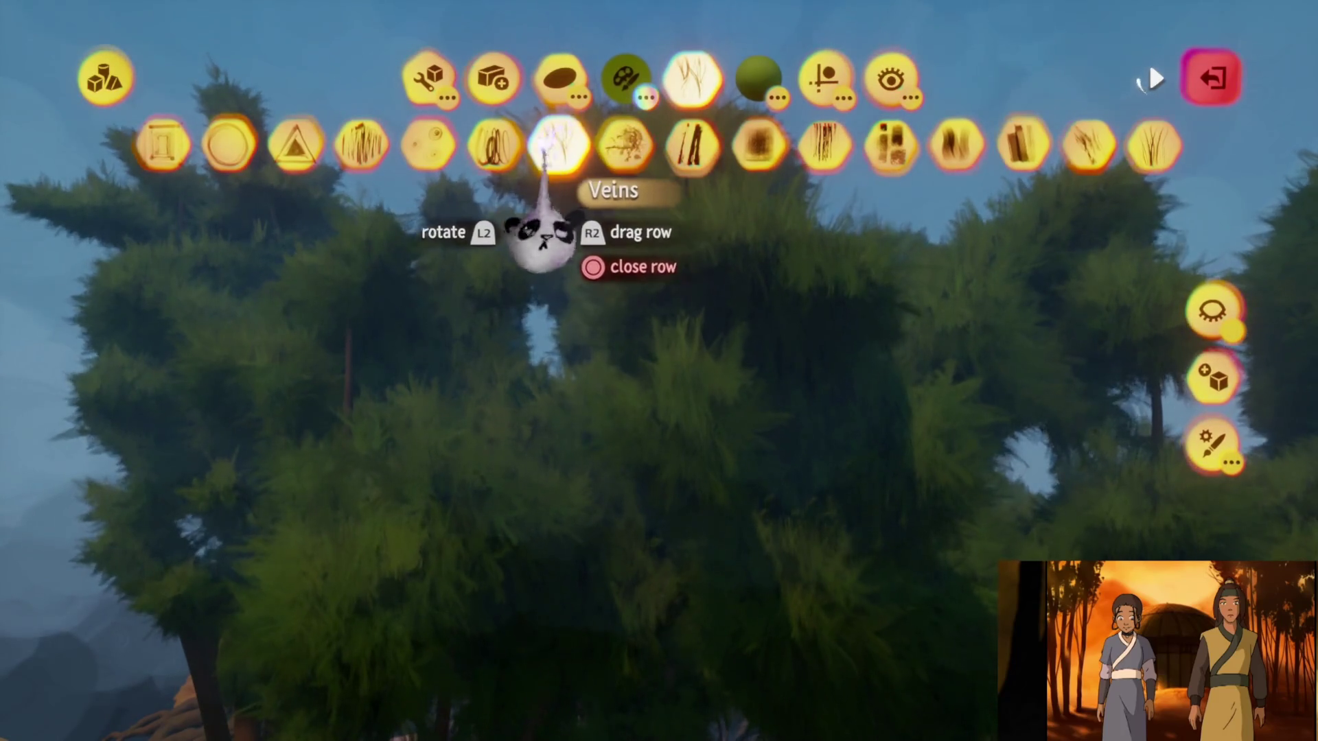
{"action": "left_click", "coordinate": [492, 149]}
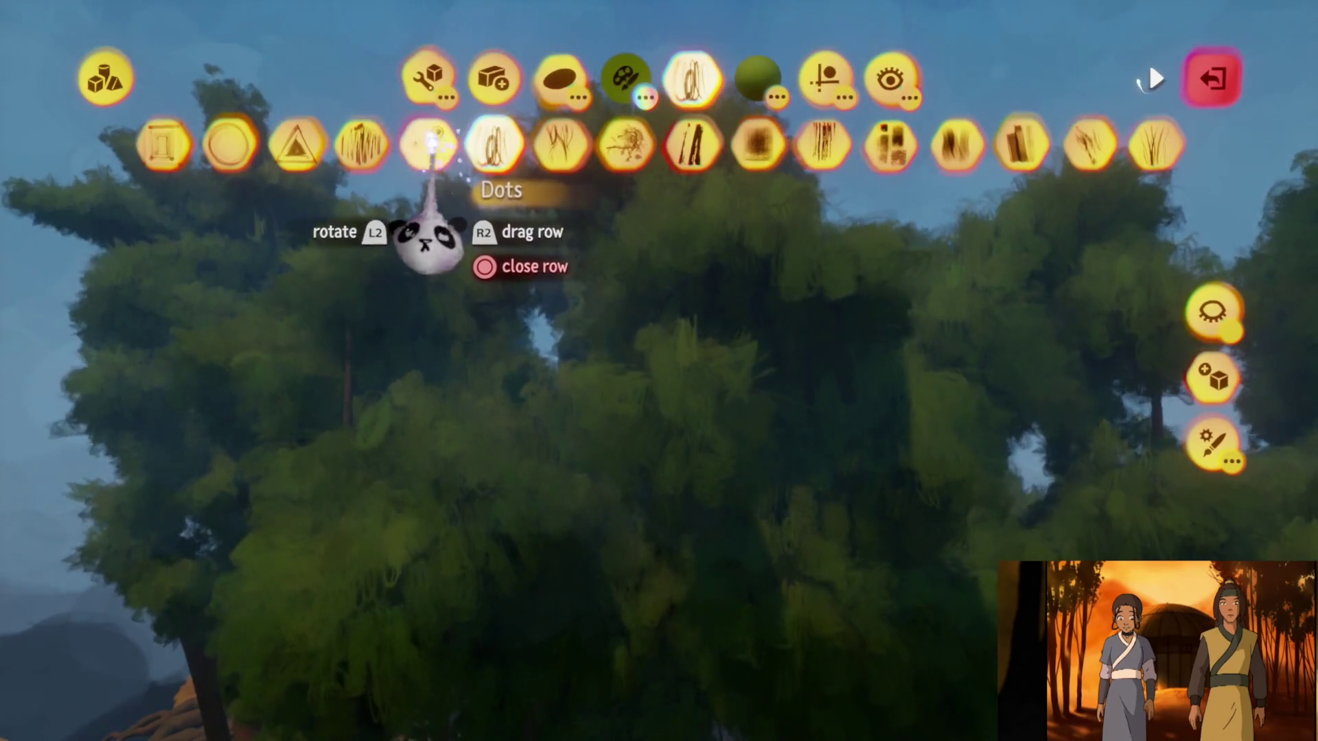
{"action": "left_click", "coordinate": [429, 145]}
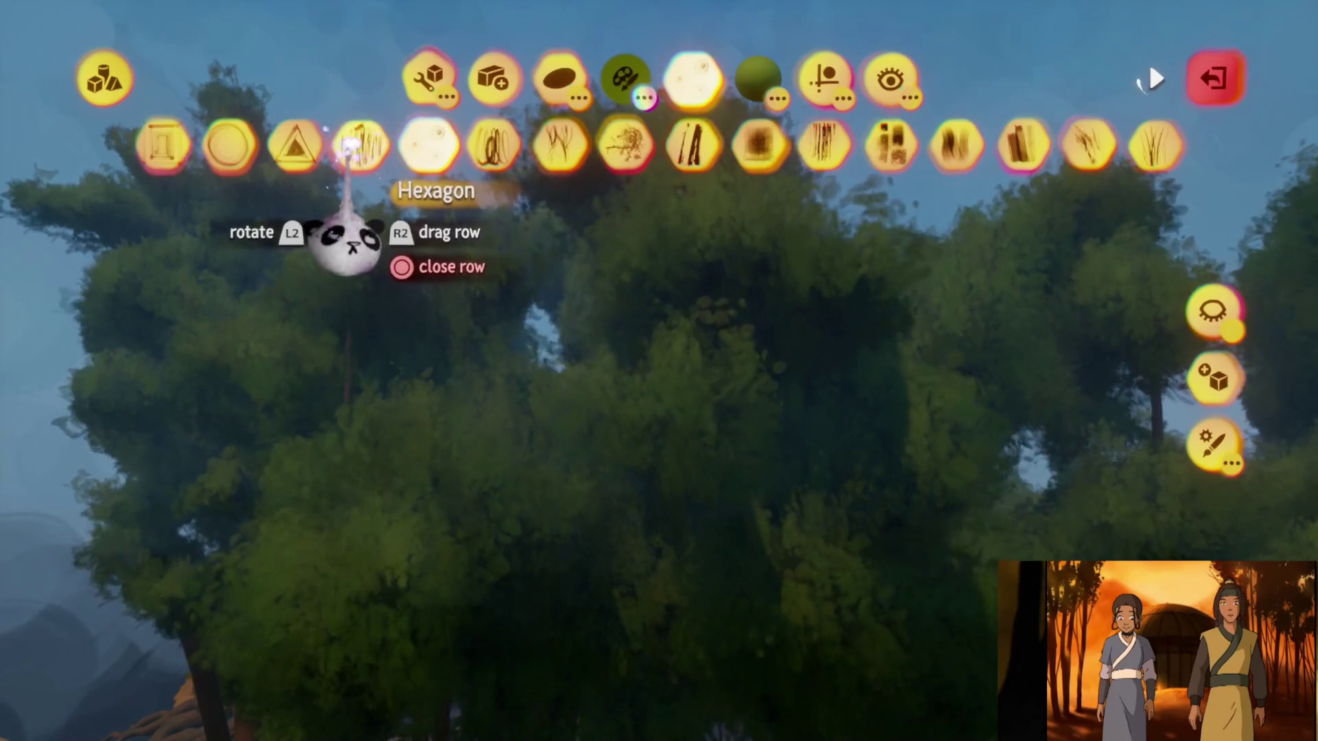
{"action": "left_click", "coordinate": [348, 157]}
{"action": "left_click", "coordinate": [296, 146]}
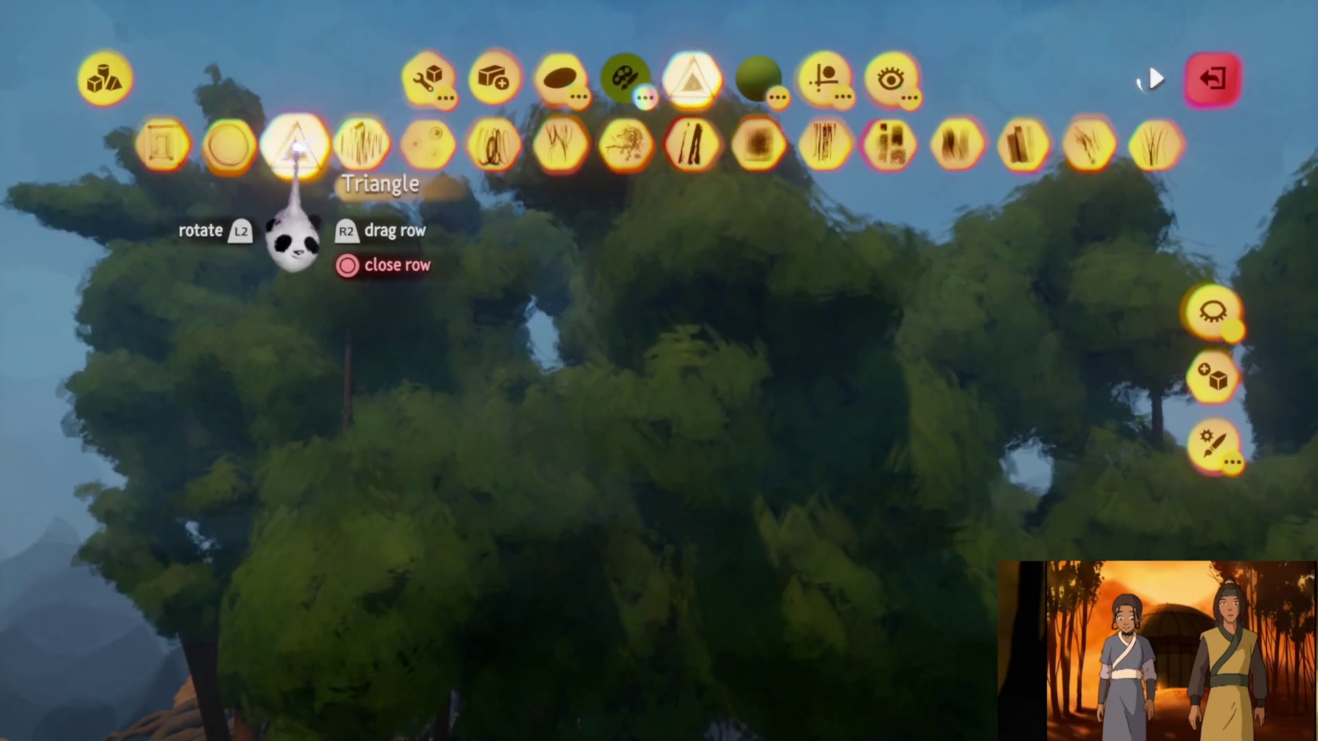
{"action": "left_click", "coordinate": [229, 147]}
{"action": "left_click", "coordinate": [162, 144]}
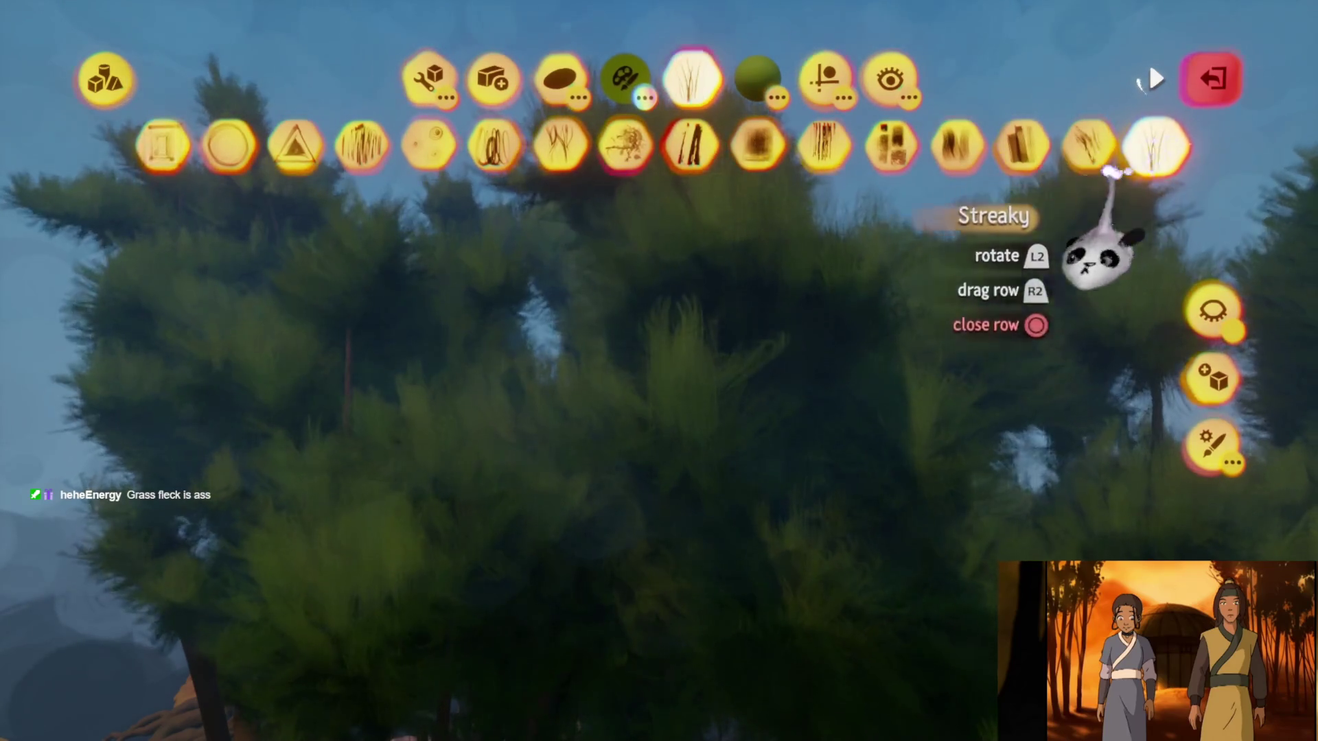
{"action": "key", "text": "Escape"}
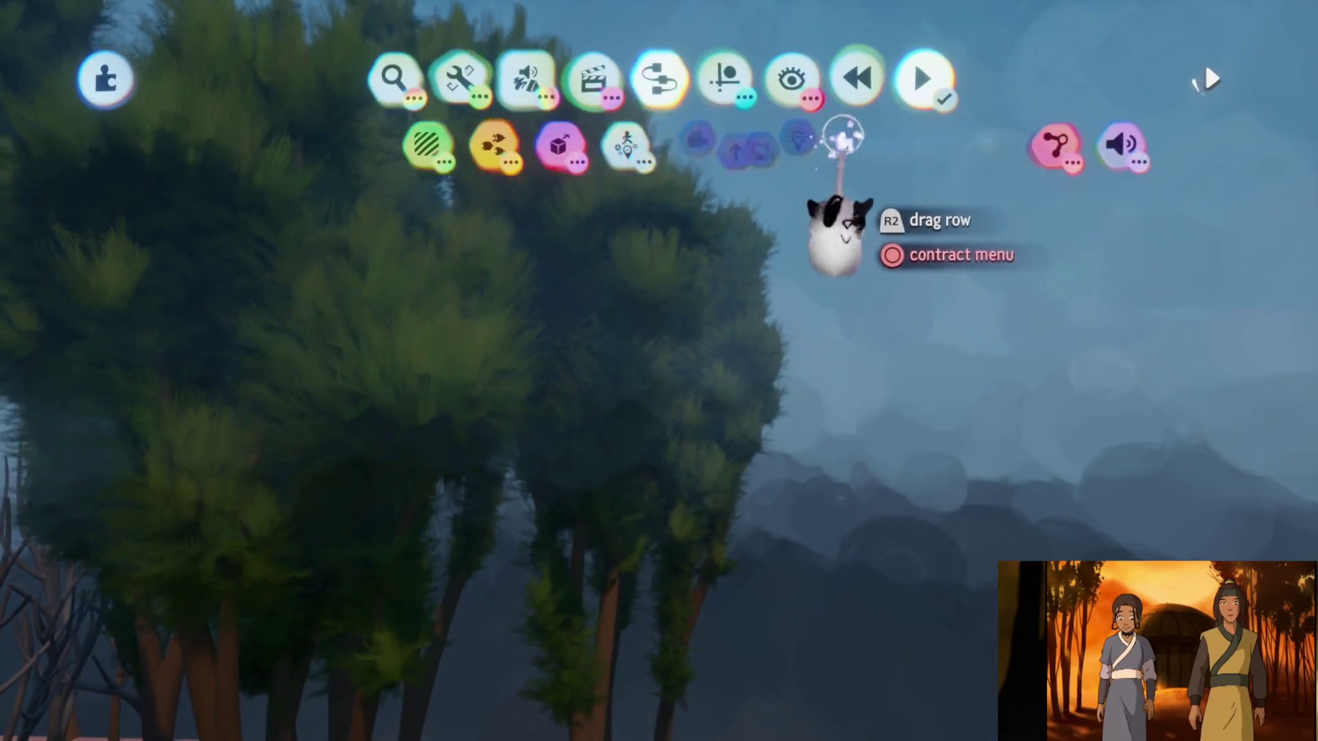
Place a Sun & Sky light gadget above the trees in the scene
{"action": "left_click", "coordinate": [773, 141]}
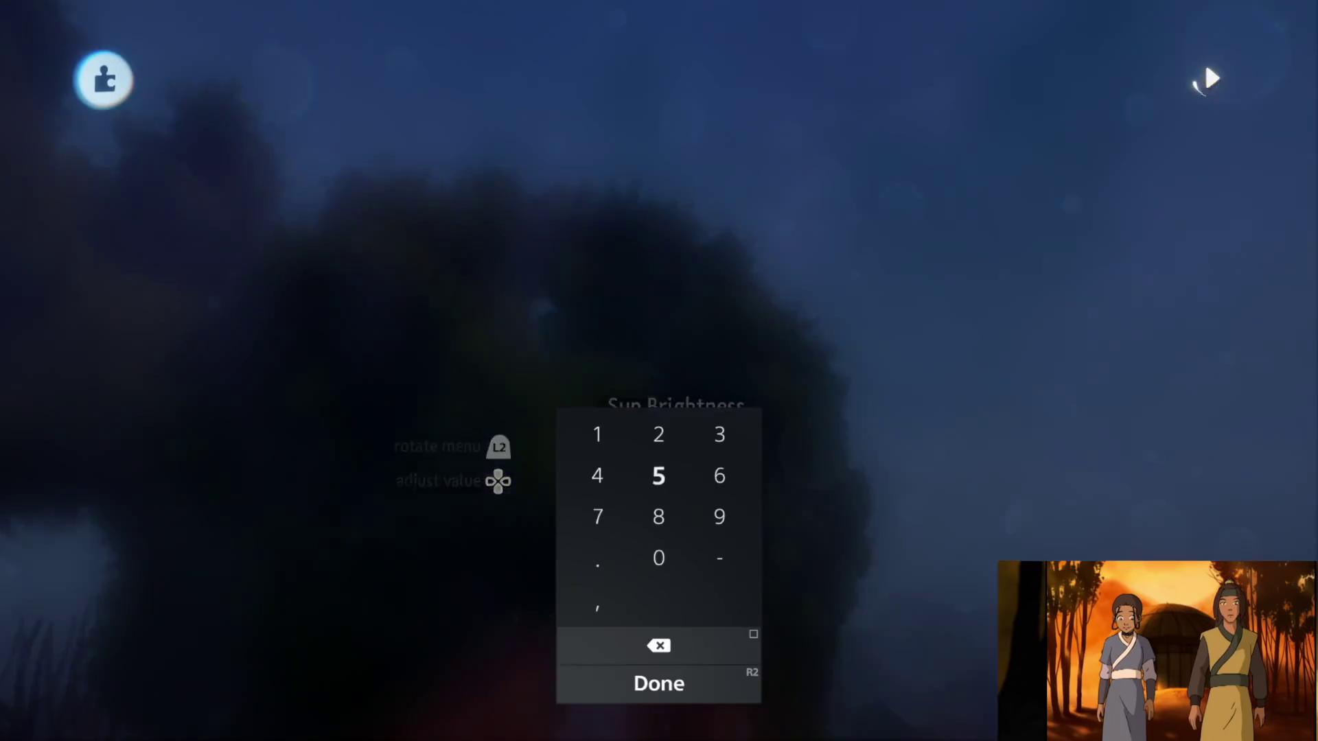
{"action": "type", "text": "250"}
Confirm the Sun & Sky sun brightness at 250%
{"action": "key", "text": "Return"}
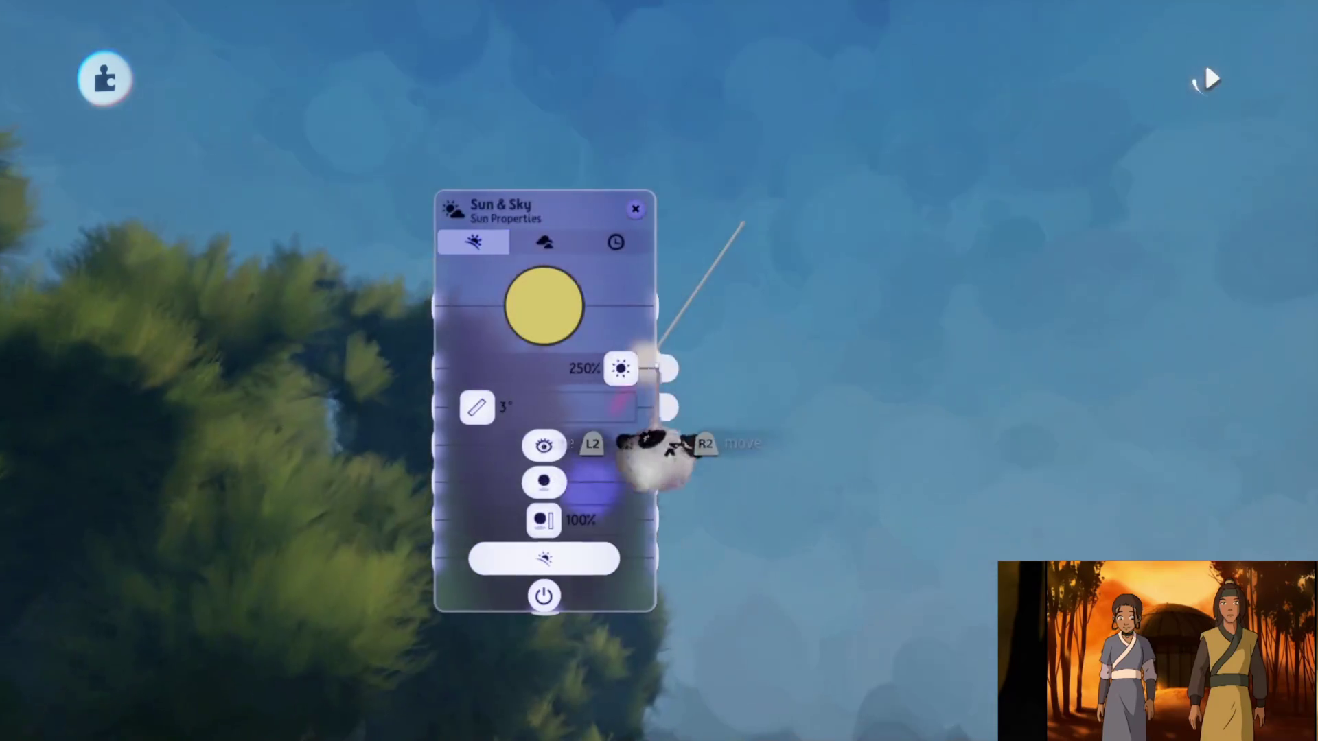